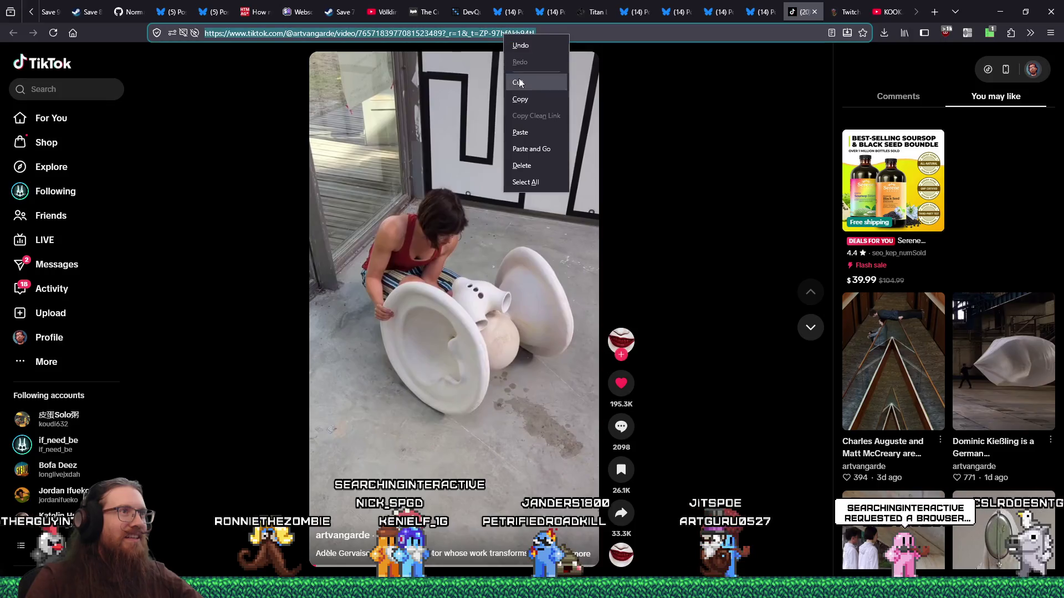
- Inspect the TikTok video element in Firefox DevTools and show the Network panel
click(434, 195)
right_click(435, 196)
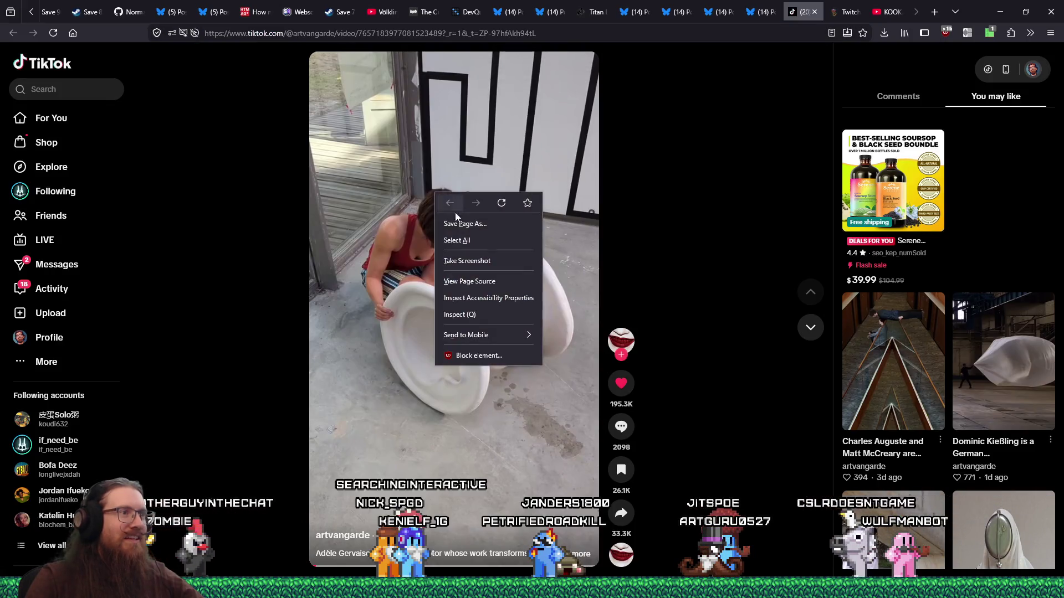
click(482, 313)
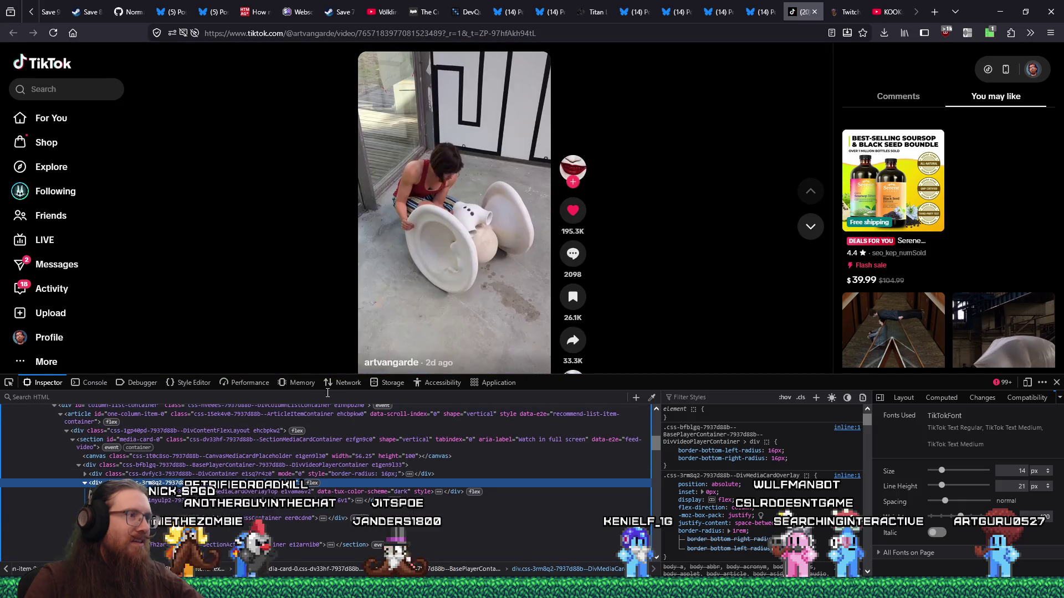
click(341, 388)
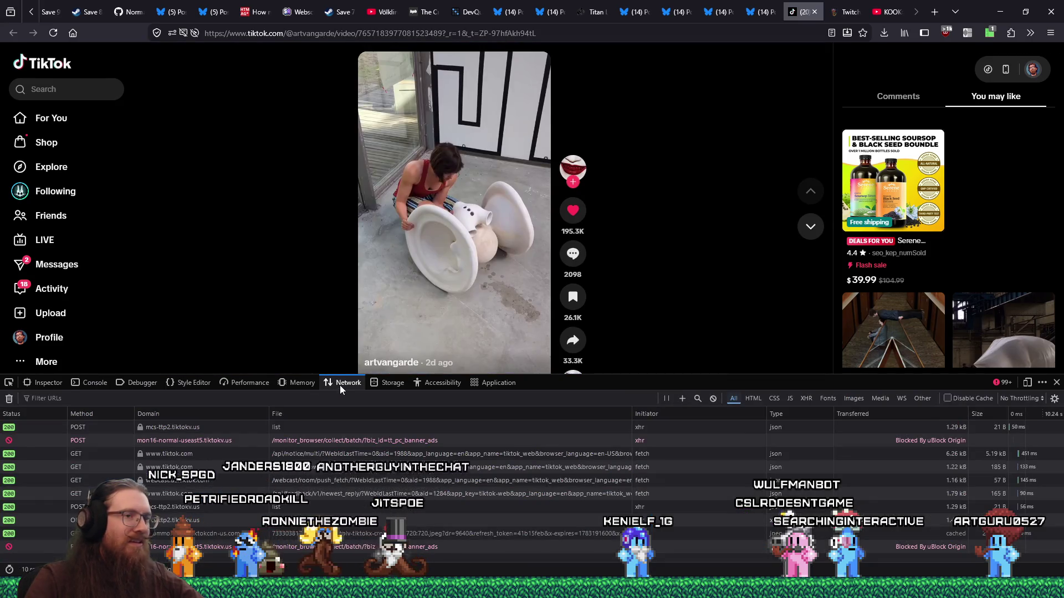
- Reload the TikTok page to capture its requests, then play and pause the video
key(F5)
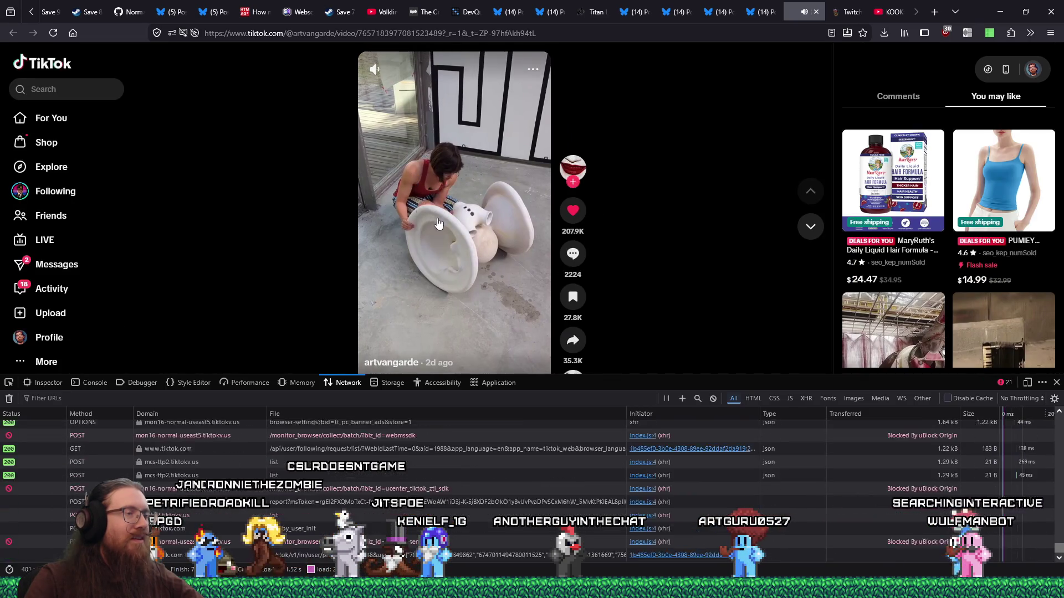
click(438, 223)
click(440, 232)
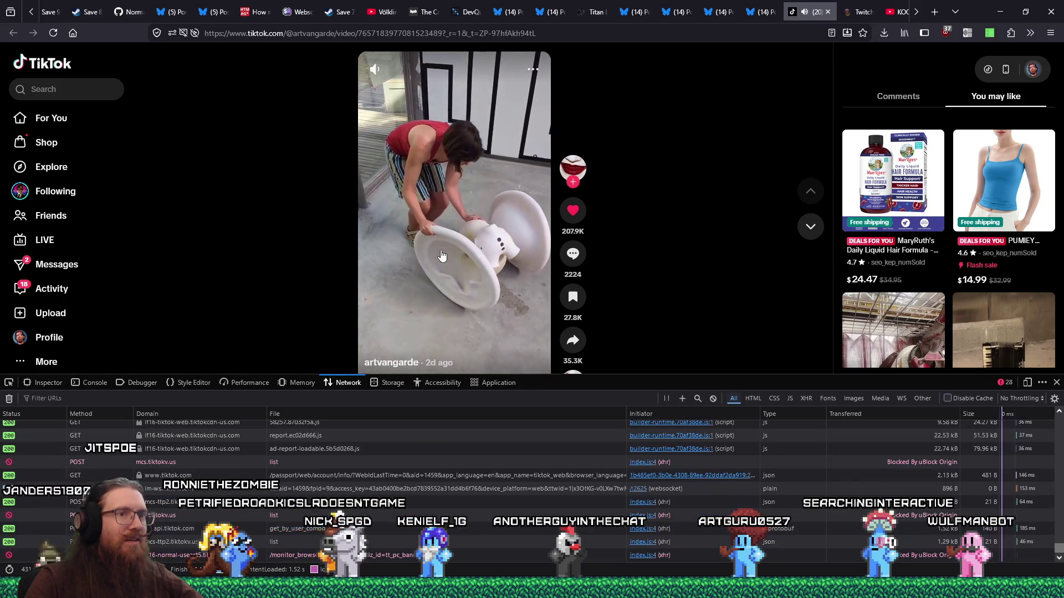
click(442, 255)
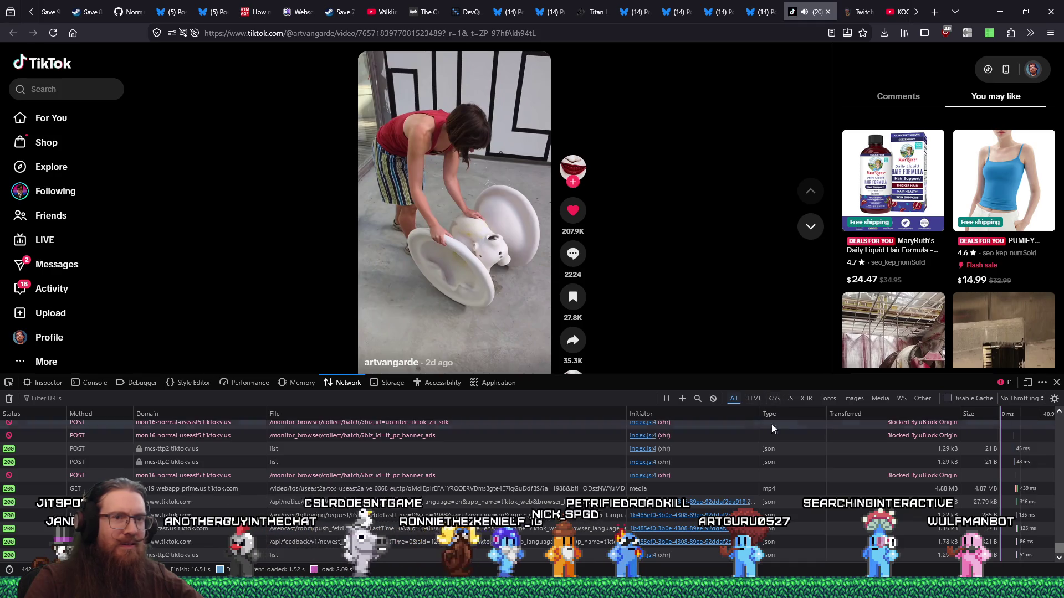
- Sort network requests by size and open the 4.88 MB mp4 request's details
scroll(1030, 440, up, 3)
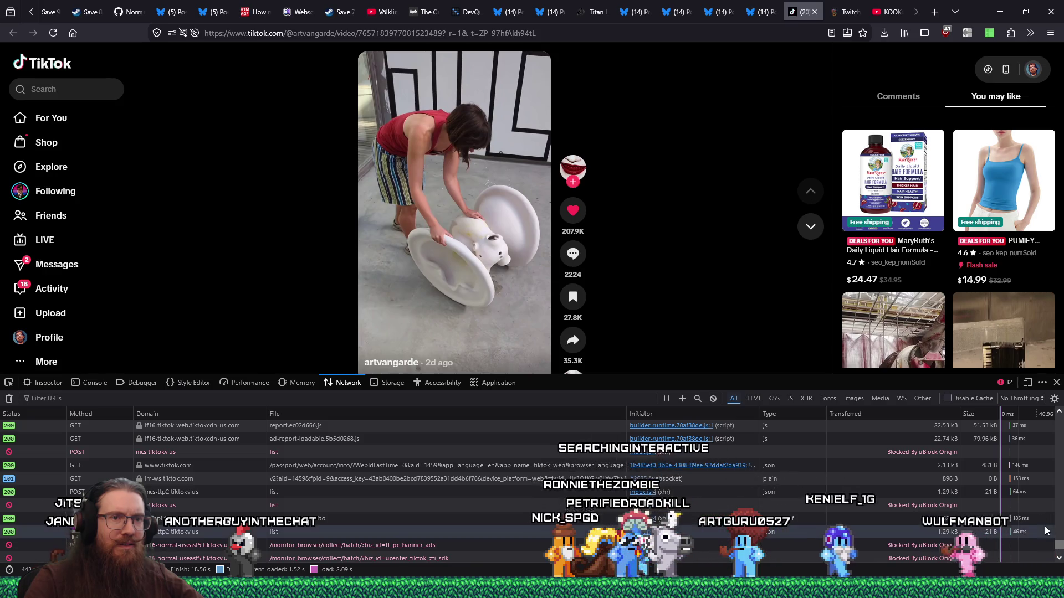
click(978, 414)
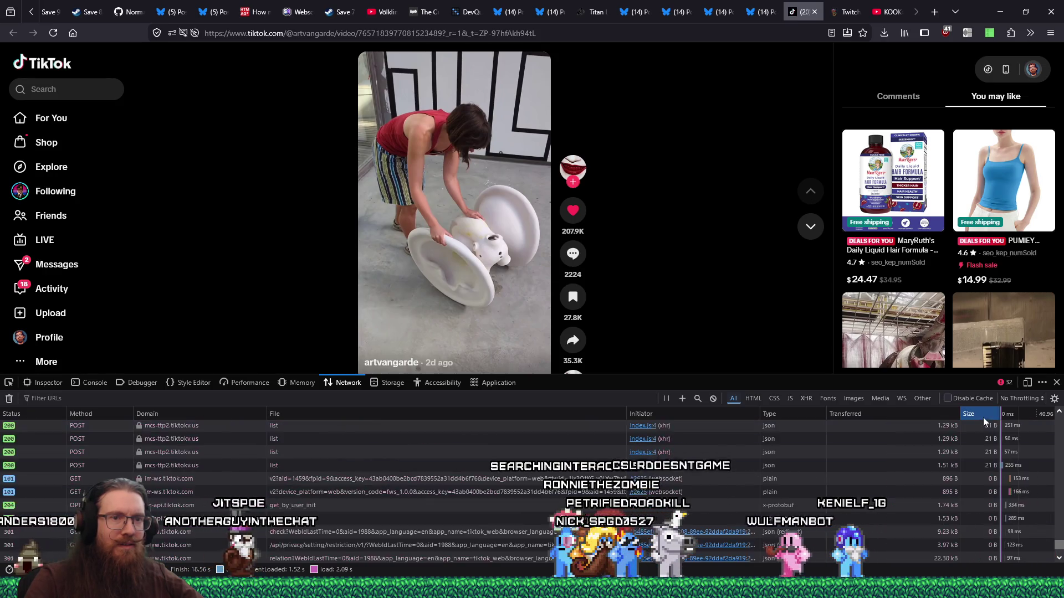
mouse_move(1060, 523)
mouse_down()
mouse_move(1055, 424)
mouse_move(1053, 436)
mouse_up()
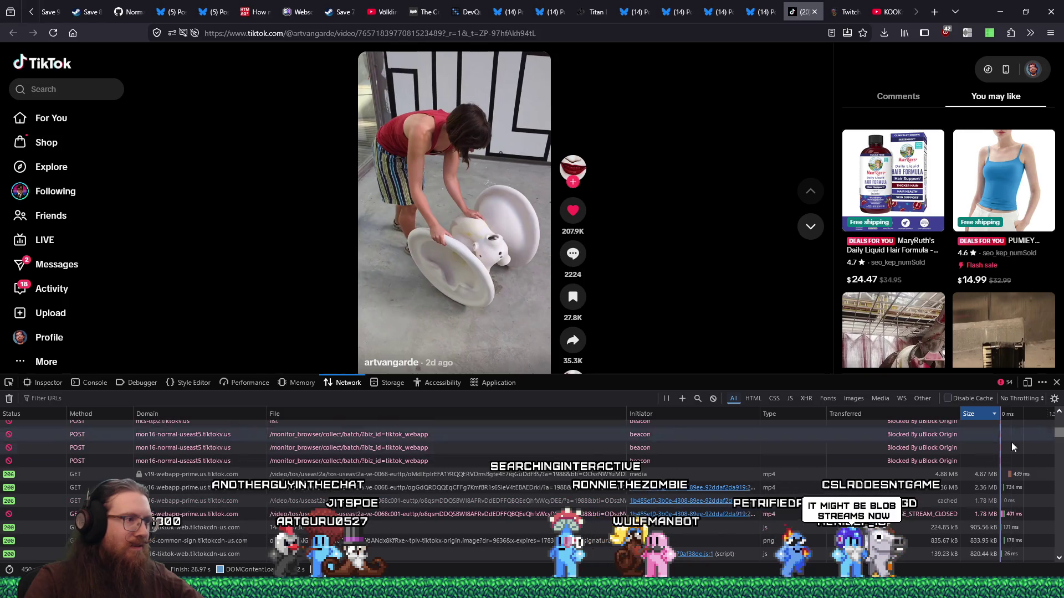
click(471, 475)
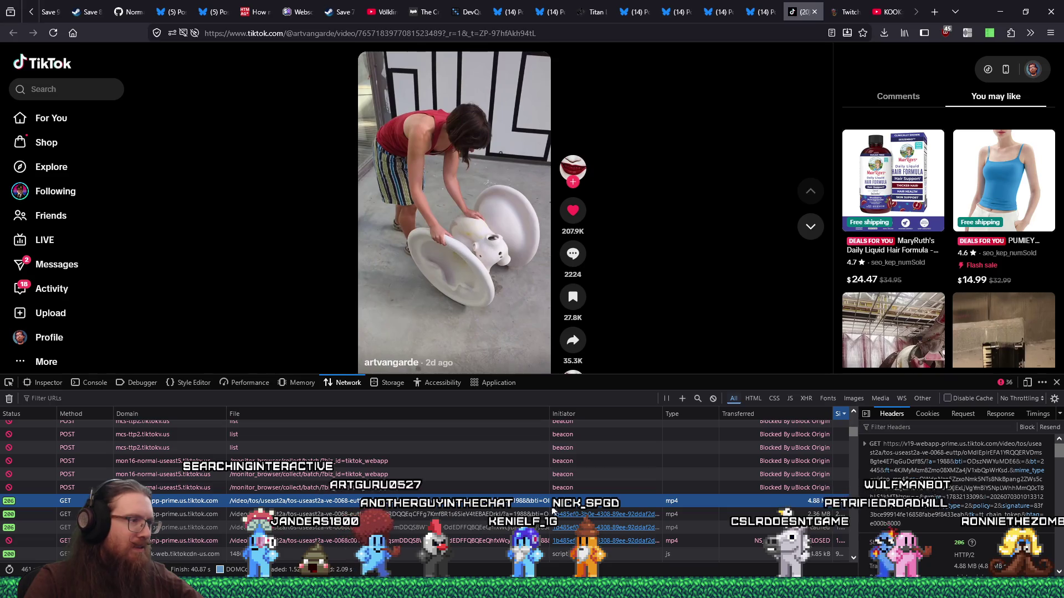
- Copy the TikTok video page's full URL from the address bar
scroll(499, 508, down, 1)
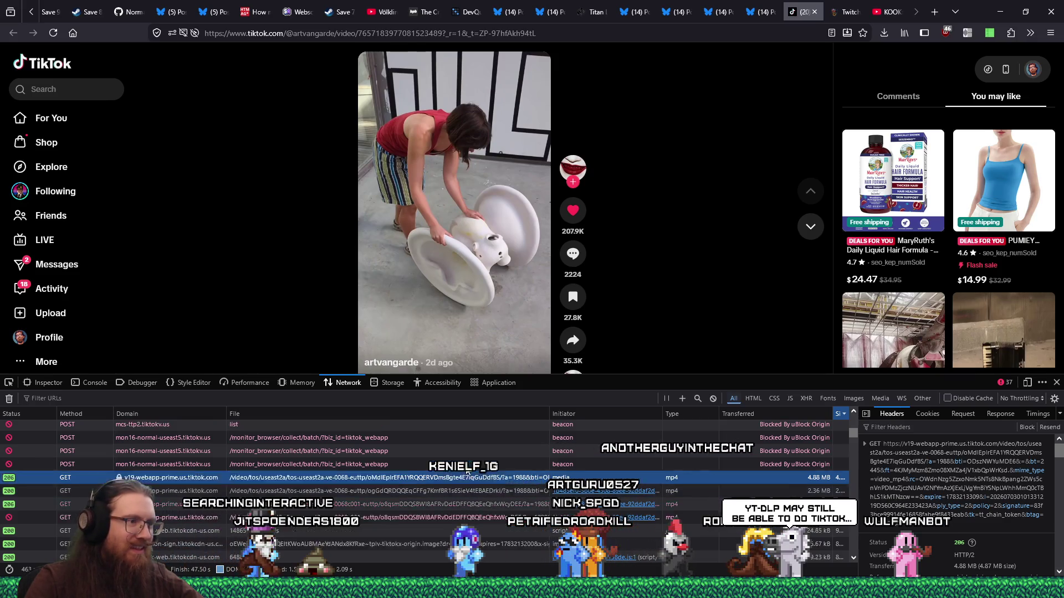
right_click(466, 465)
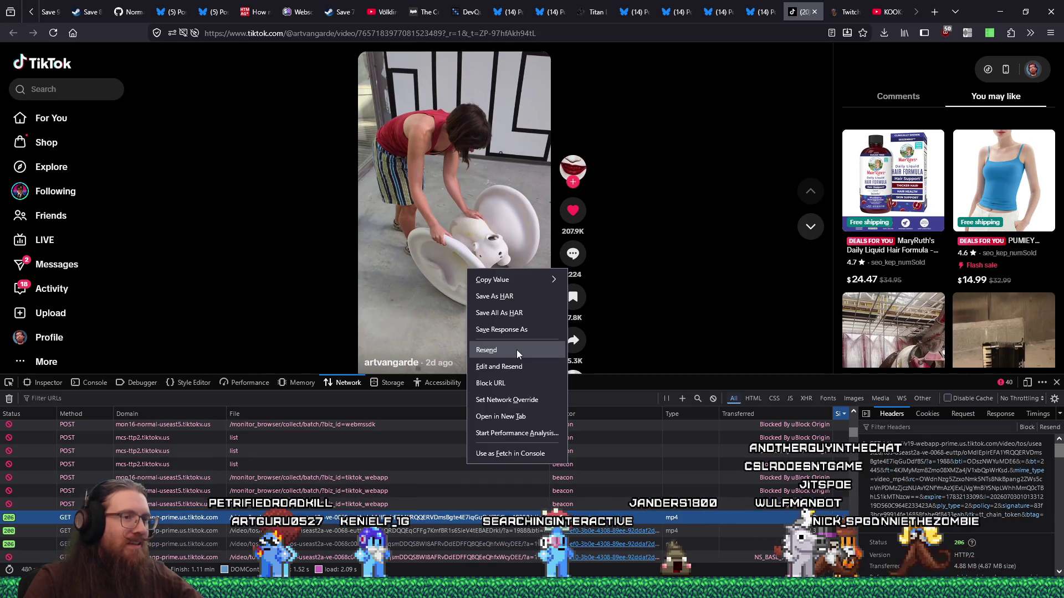
click(411, 30)
right_click(411, 31)
click(399, 83)
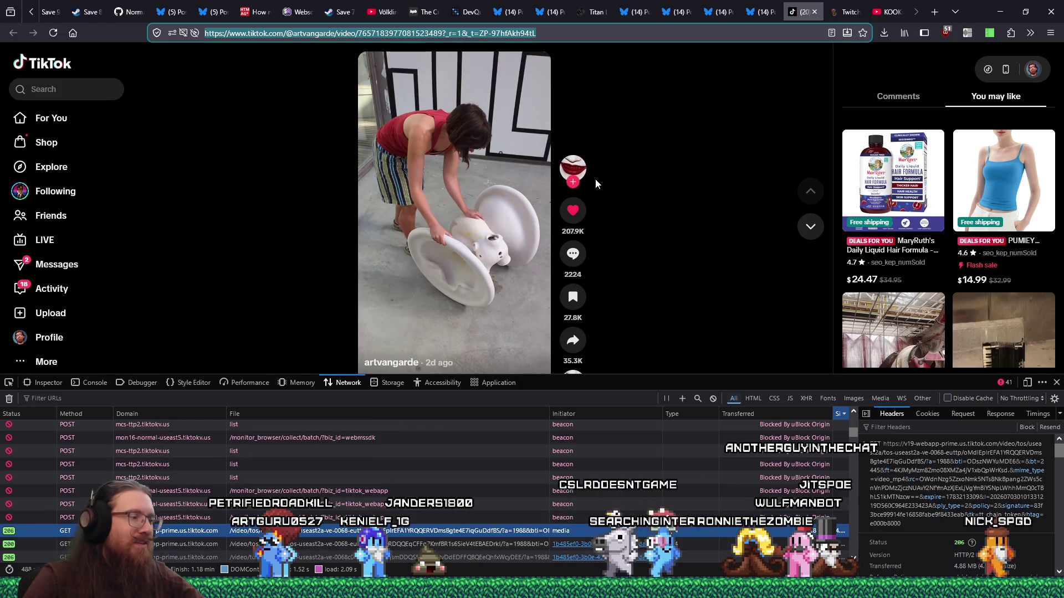
- Open e:\downloads\apps\downloaders\yt-dlp in File Explorer through the Run dialog
key(super+r)
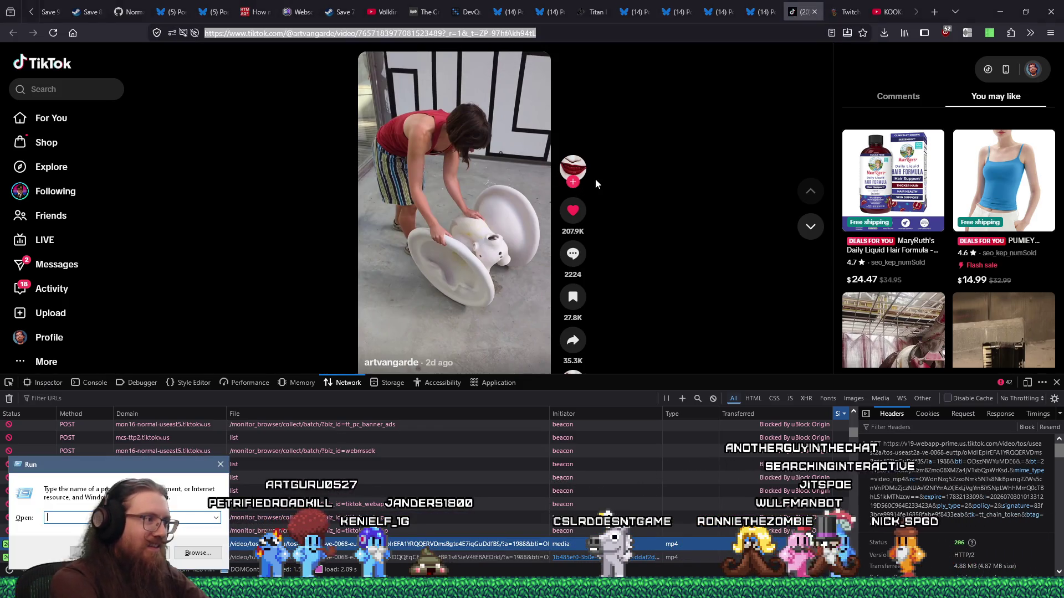
text(e:\download)
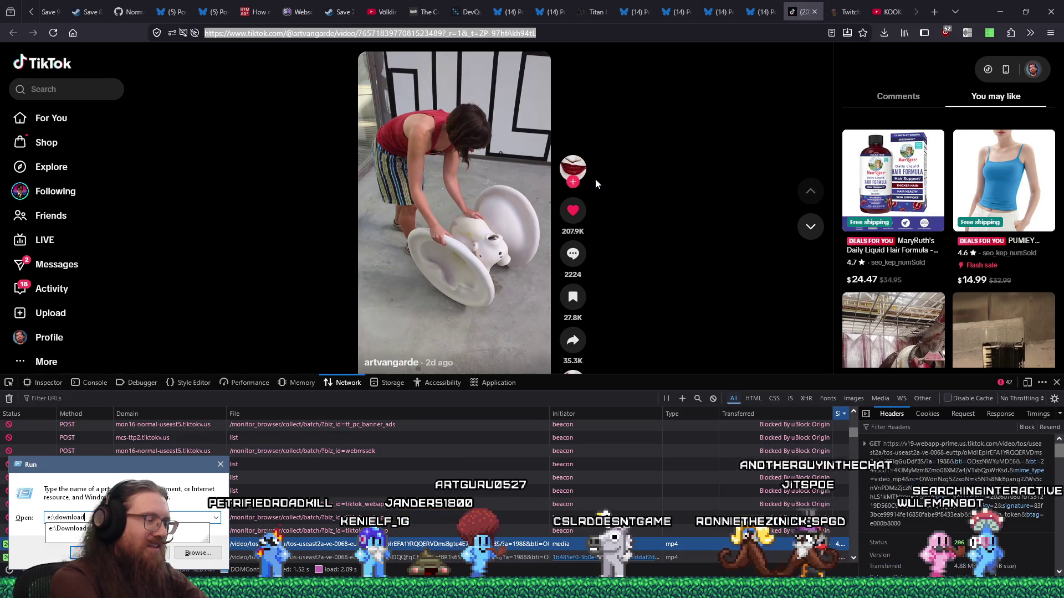
text(s\)
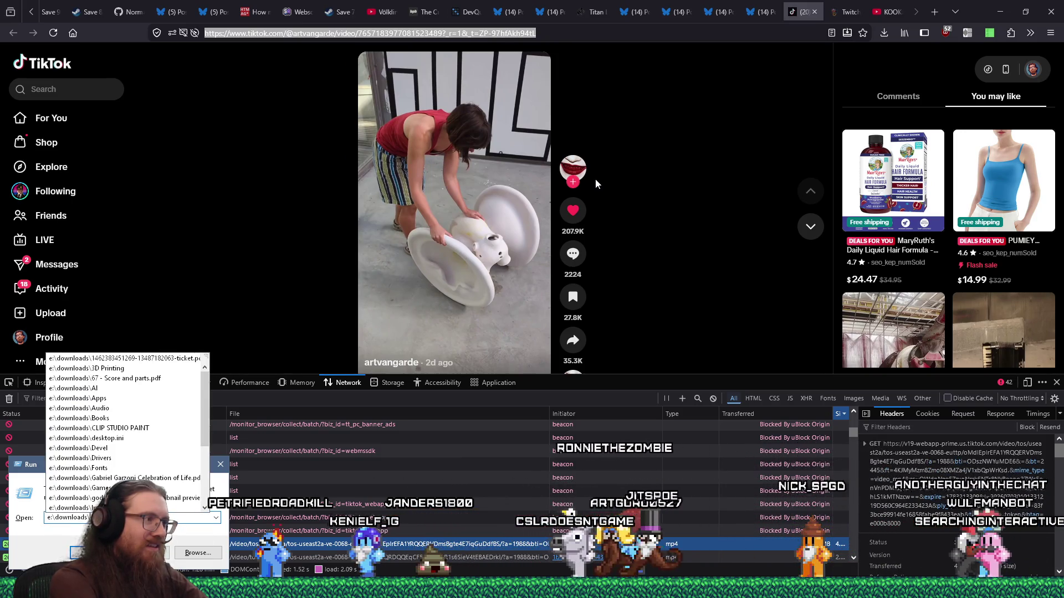
text(apps\)
text(d)
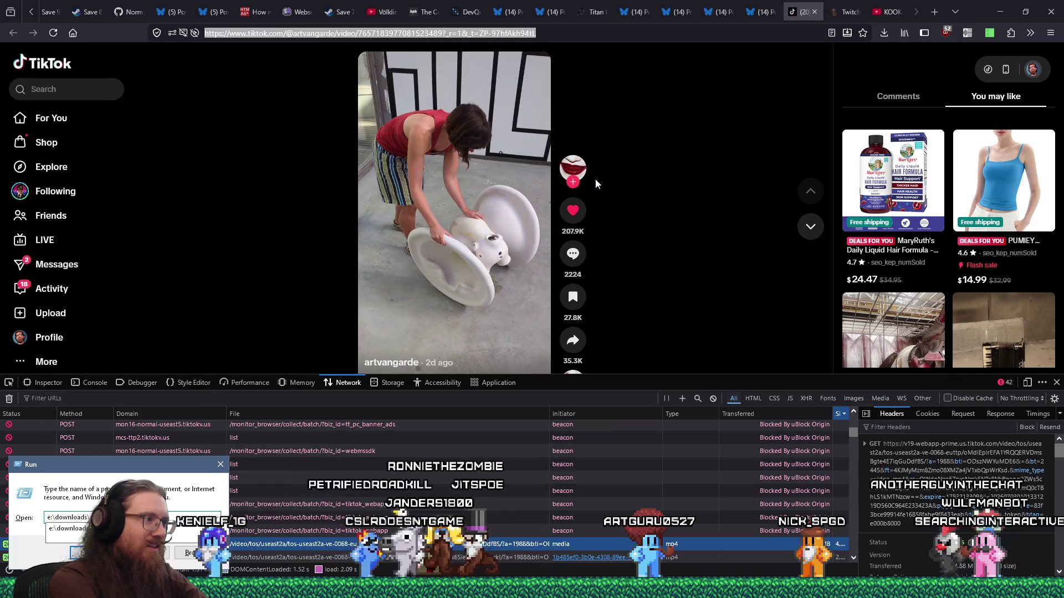
text(ownloaders\yt-dlp)
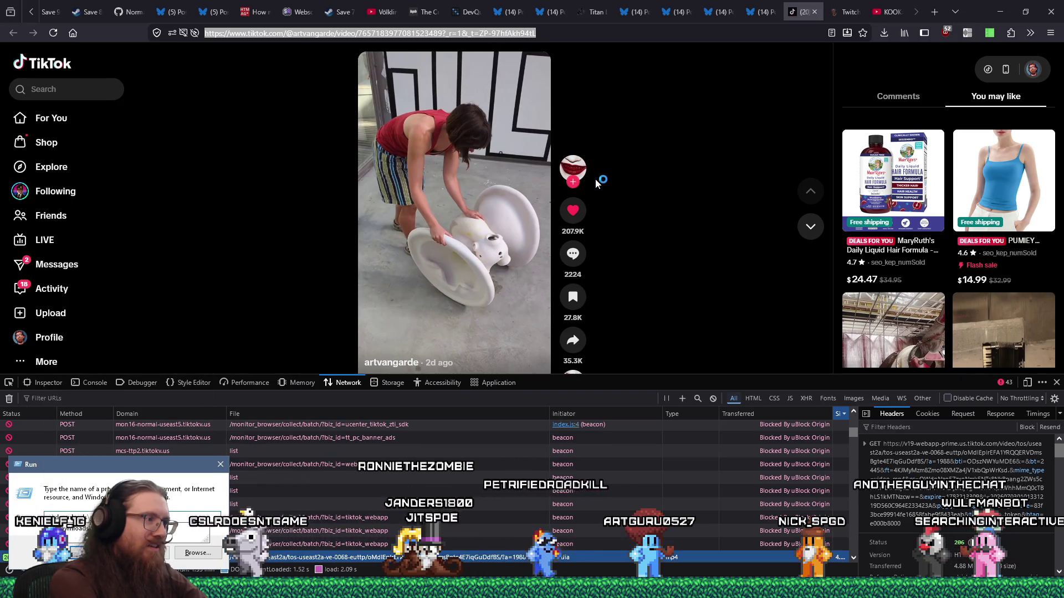
key(Return)
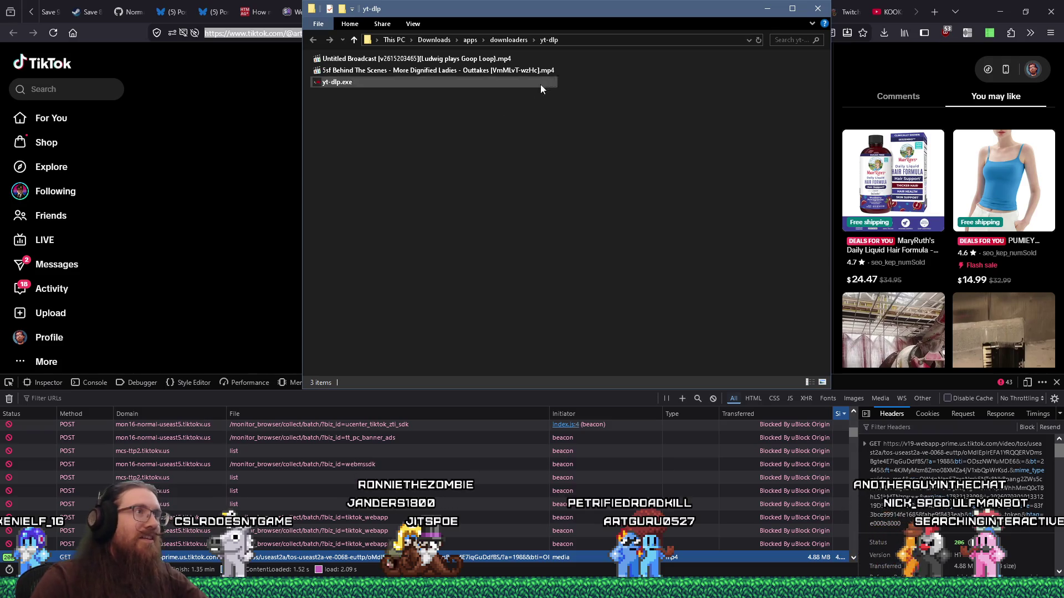
- Open a Command Prompt in the yt-dlp folder via cmd in the address bar
click(630, 39)
text(cmd)
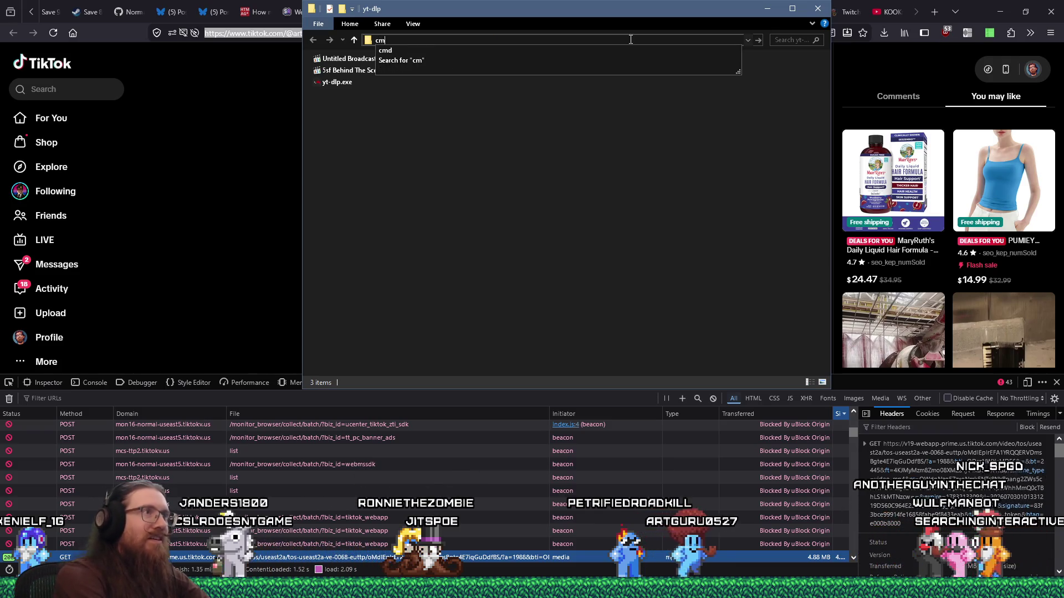
key(Return)
- Run yt-dlp on the pasted TikTok URL, downloading the 1.00MiB mp4 into the folder
text(yt-dlp)
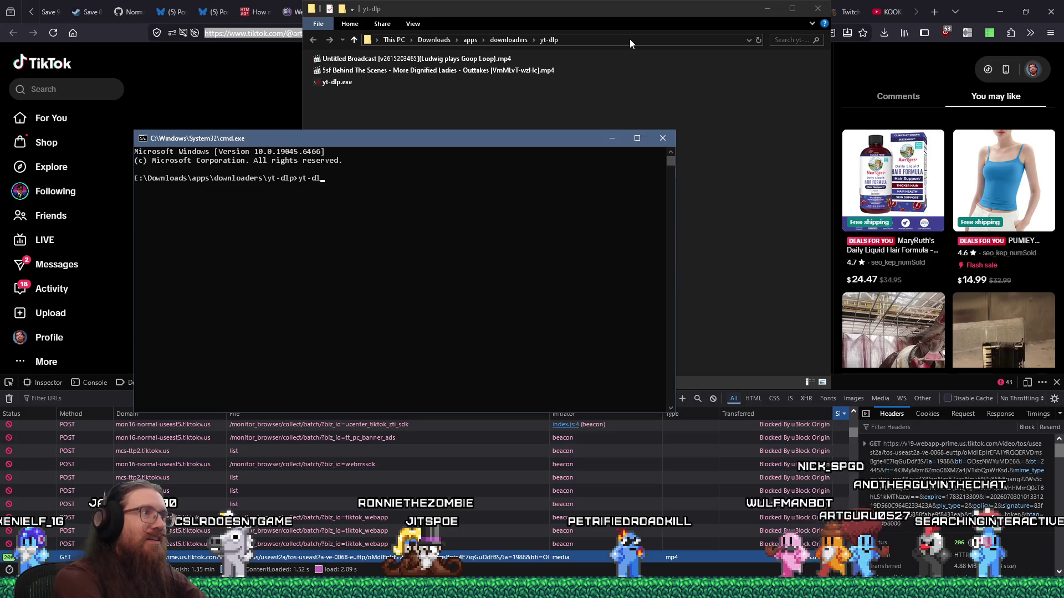
right_click(542, 142)
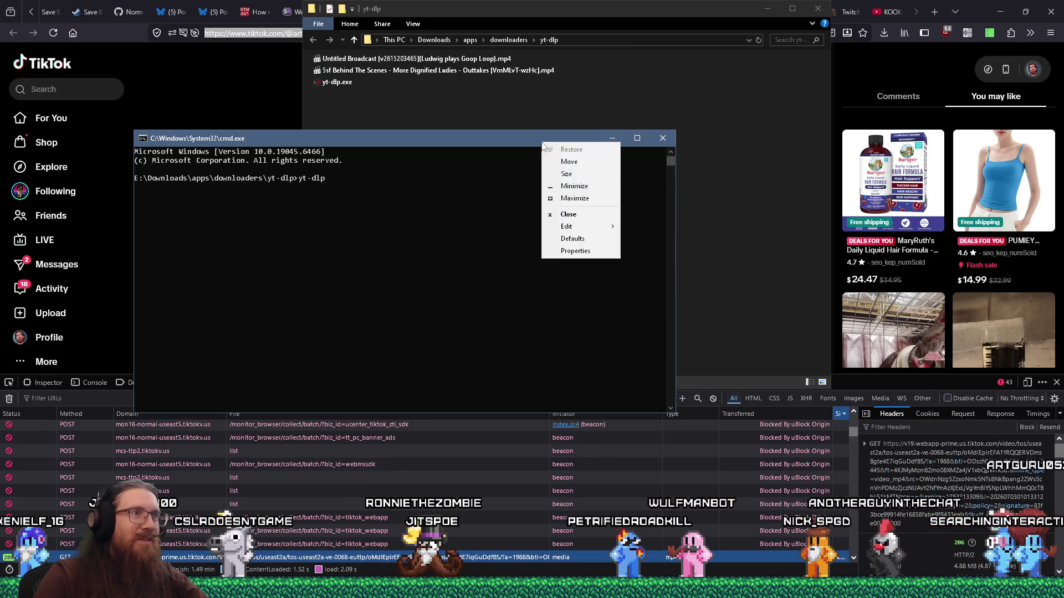
mouse_move(603, 224)
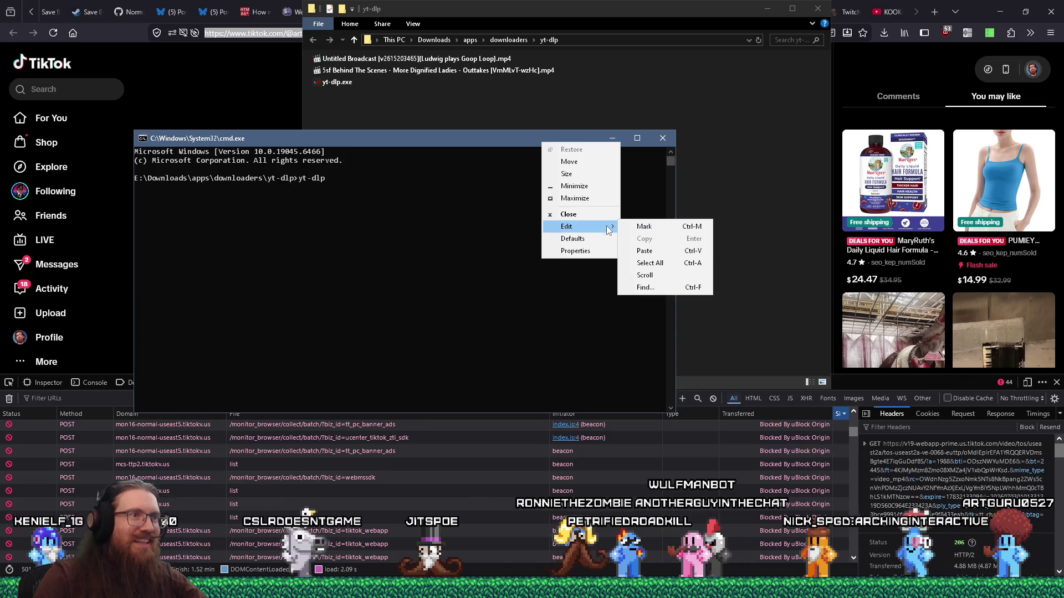
click(645, 250)
key(Return)
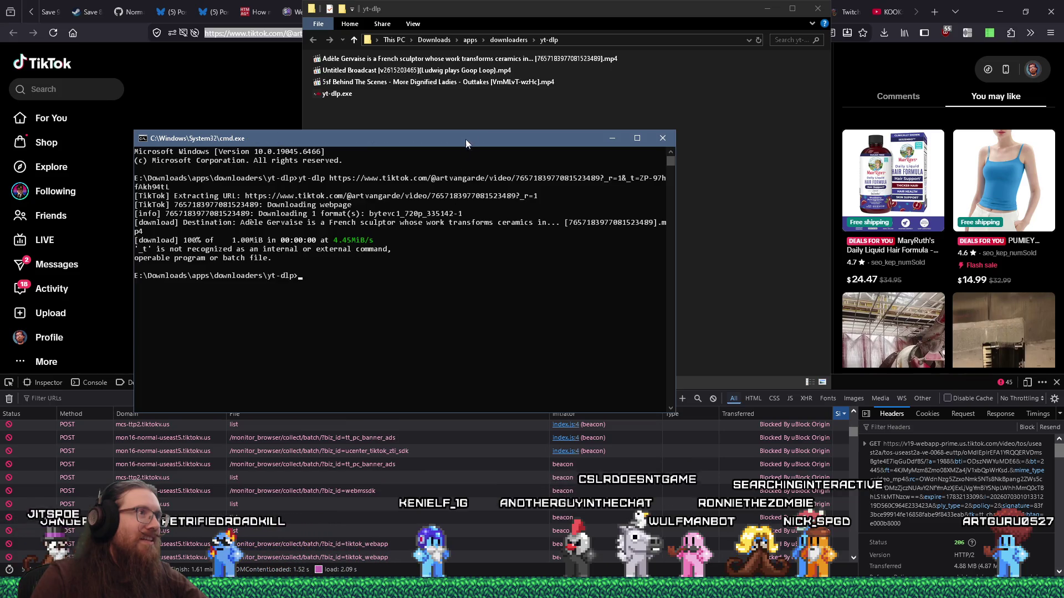
click(502, 107)
- Play the downloaded sculptor mp4 in Media Player Classic, pausing and resuming it
double_click(517, 61)
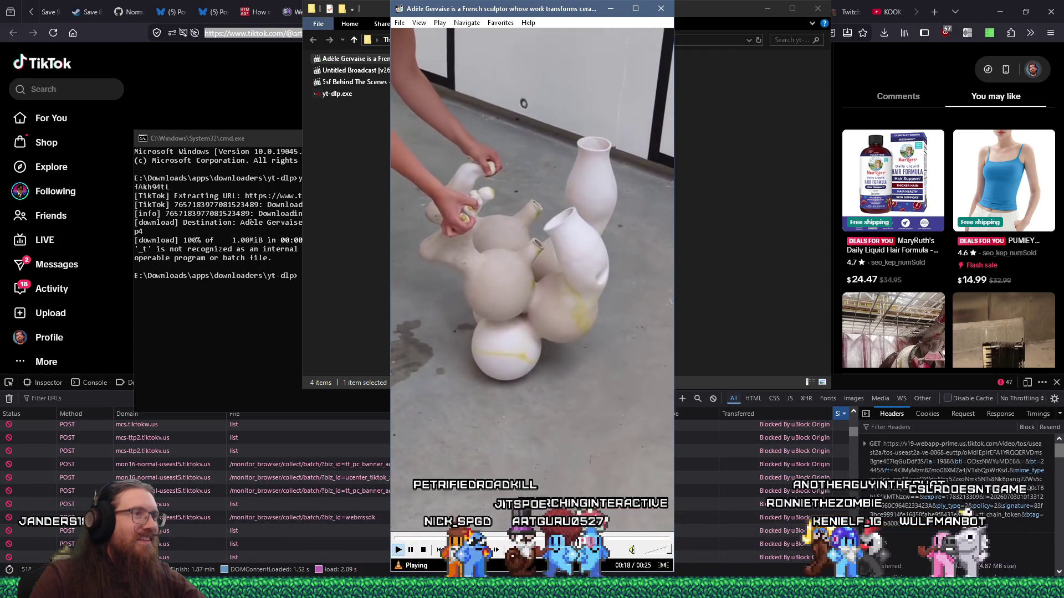
click(537, 136)
click(537, 136)
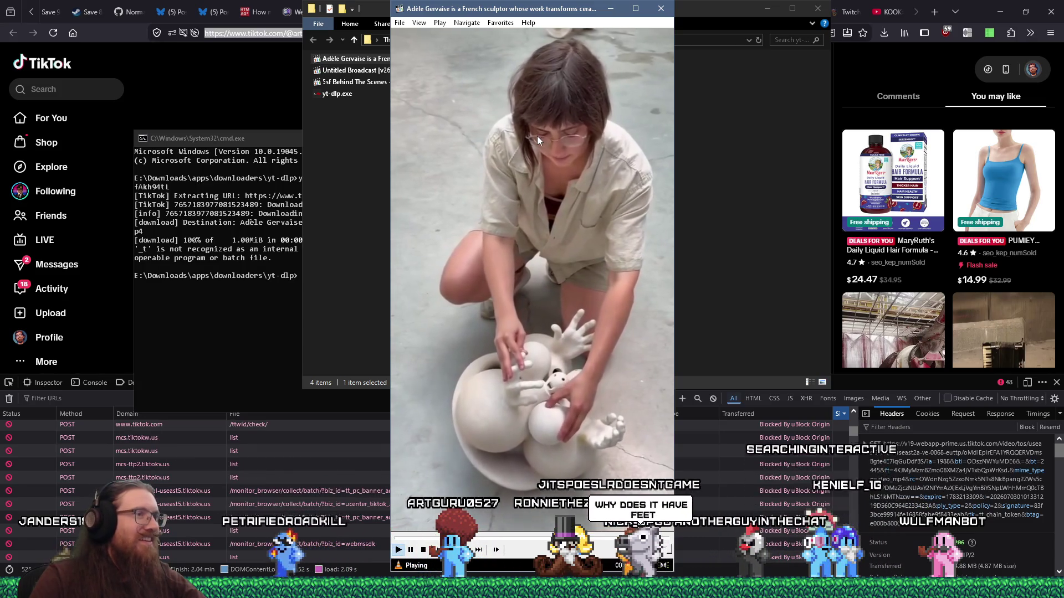
click(497, 360)
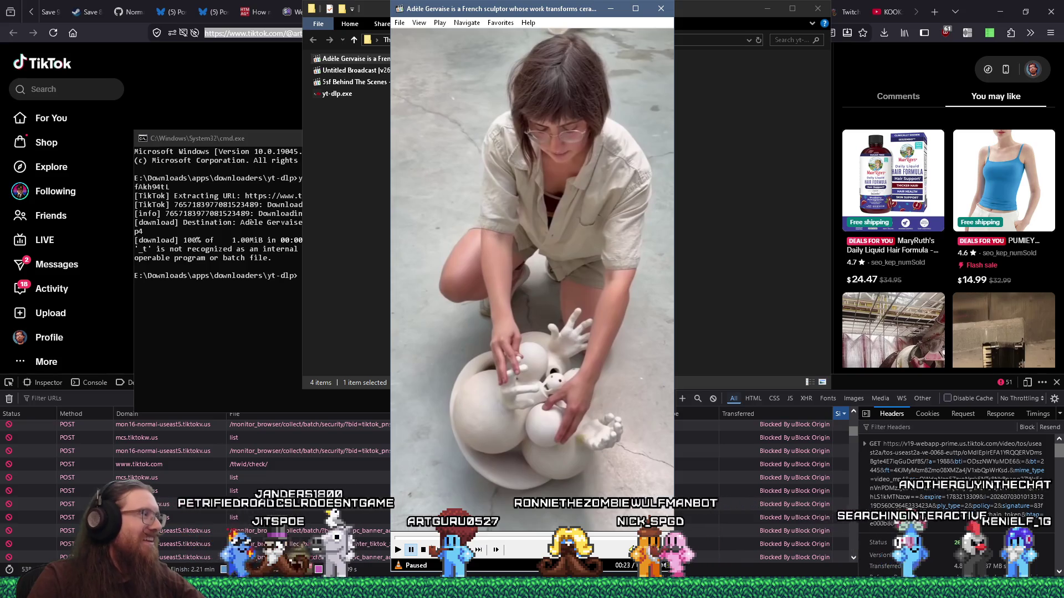
- Shift the player window to the right and restart the clip from the beginning
drag(576, 16, 684, 13)
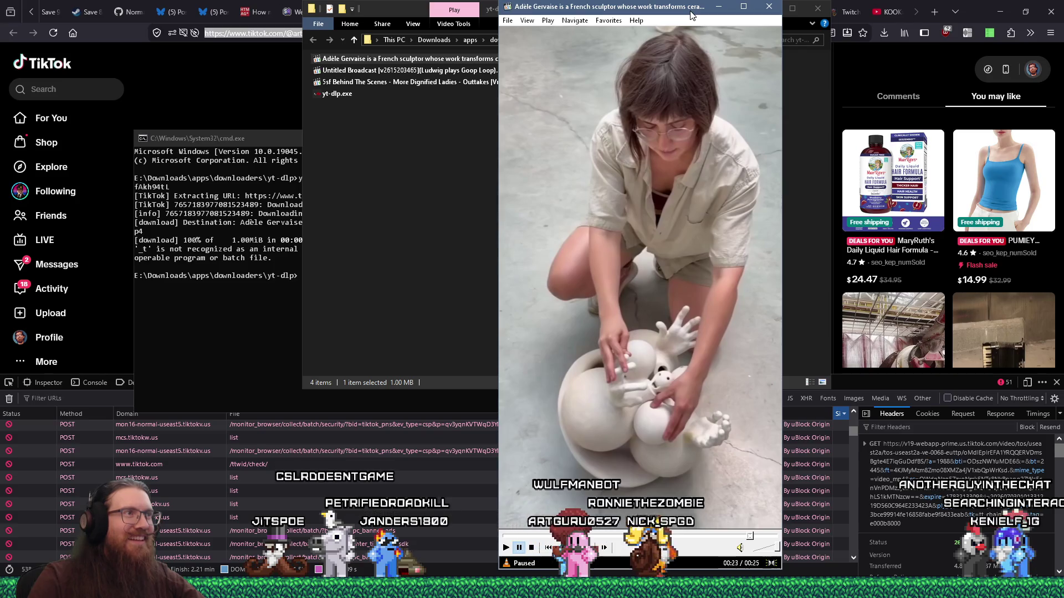
mouse_move(660, 426)
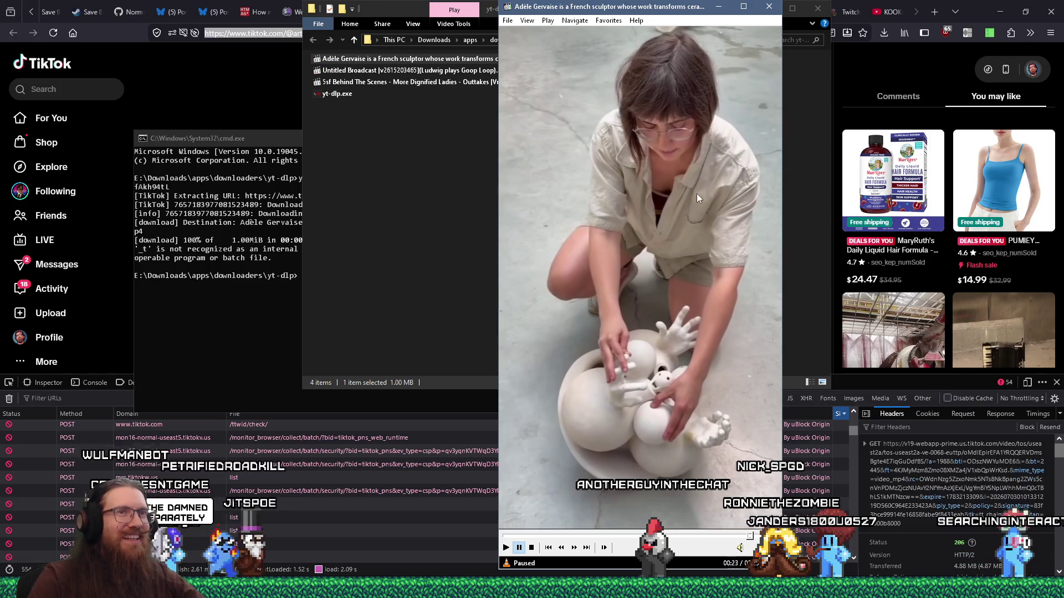
drag(688, 16, 729, 18)
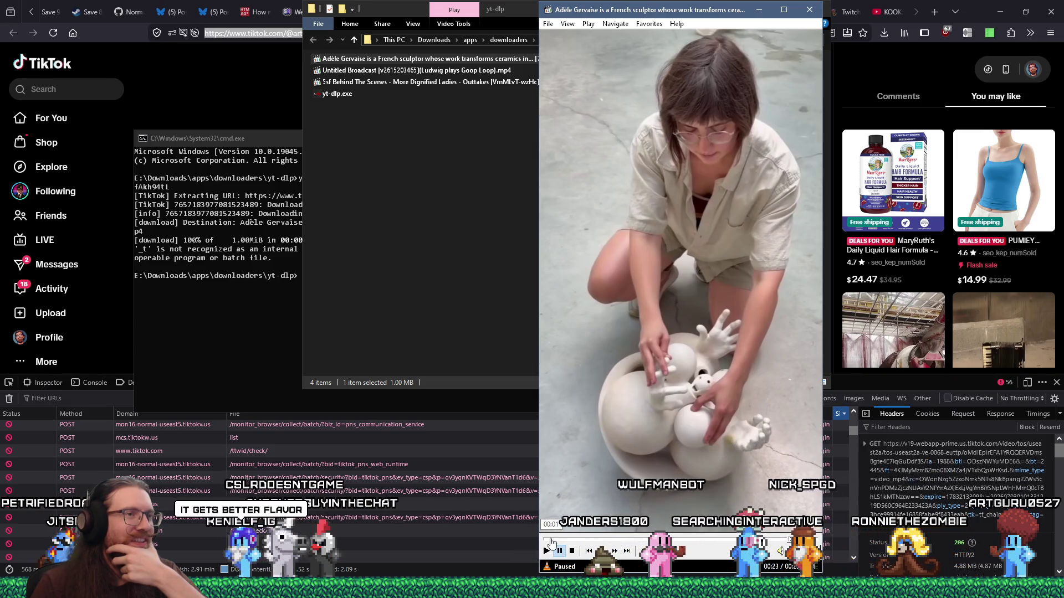
click(551, 543)
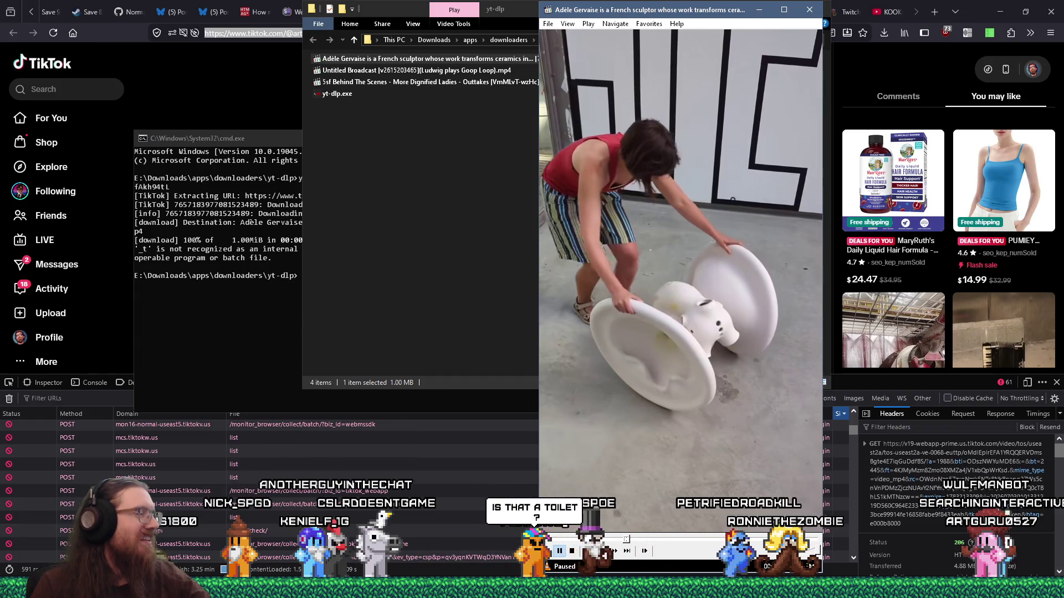
click(565, 540)
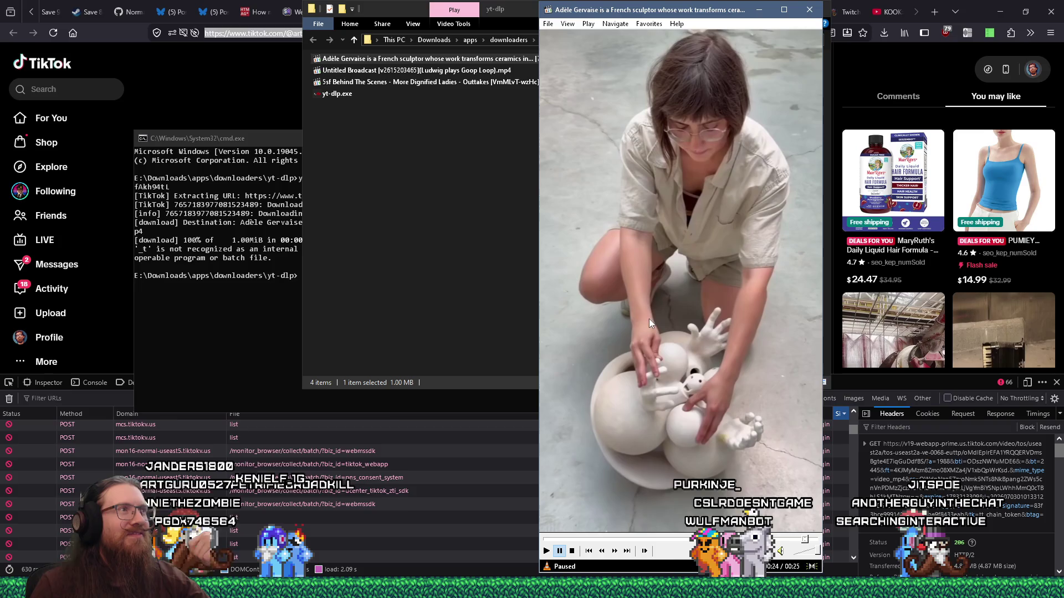
click(827, 16)
- Move the sculptor mp4 into E:\projects\kook\art_source\no_git\music_inspiration
right_click(565, 61)
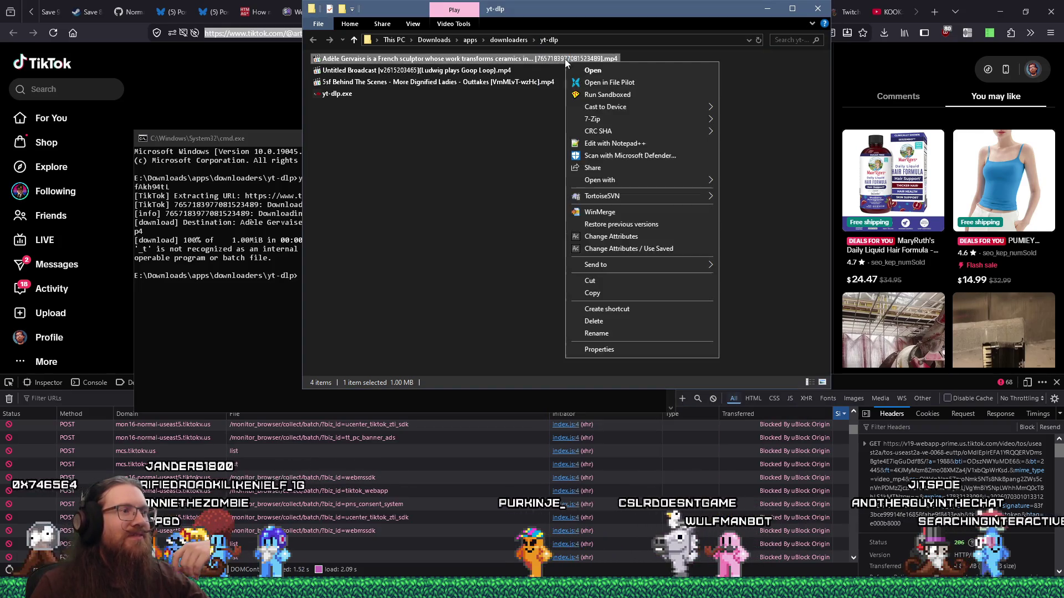
click(599, 280)
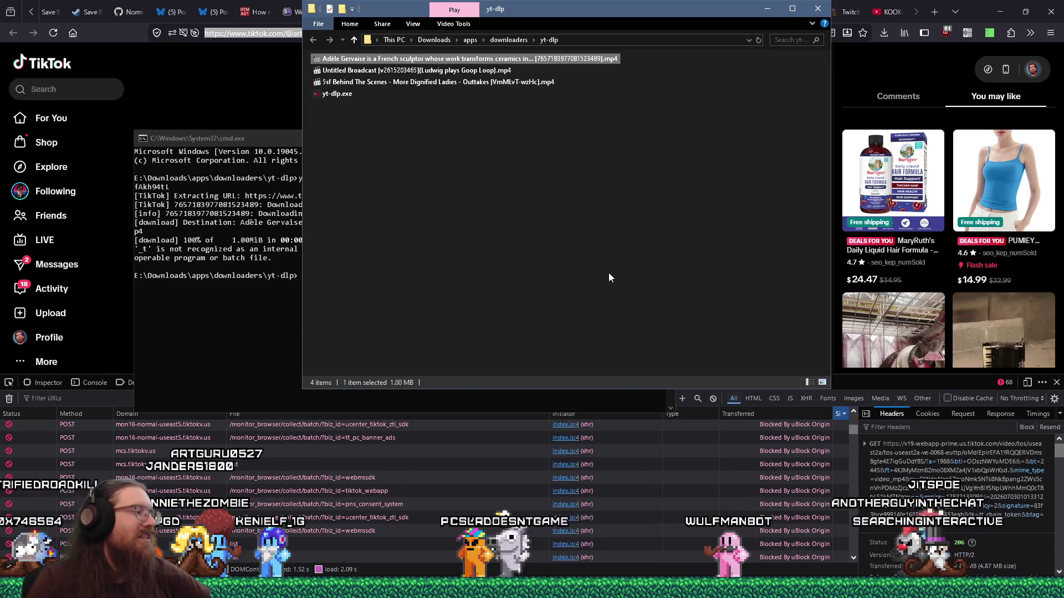
key(super+r)
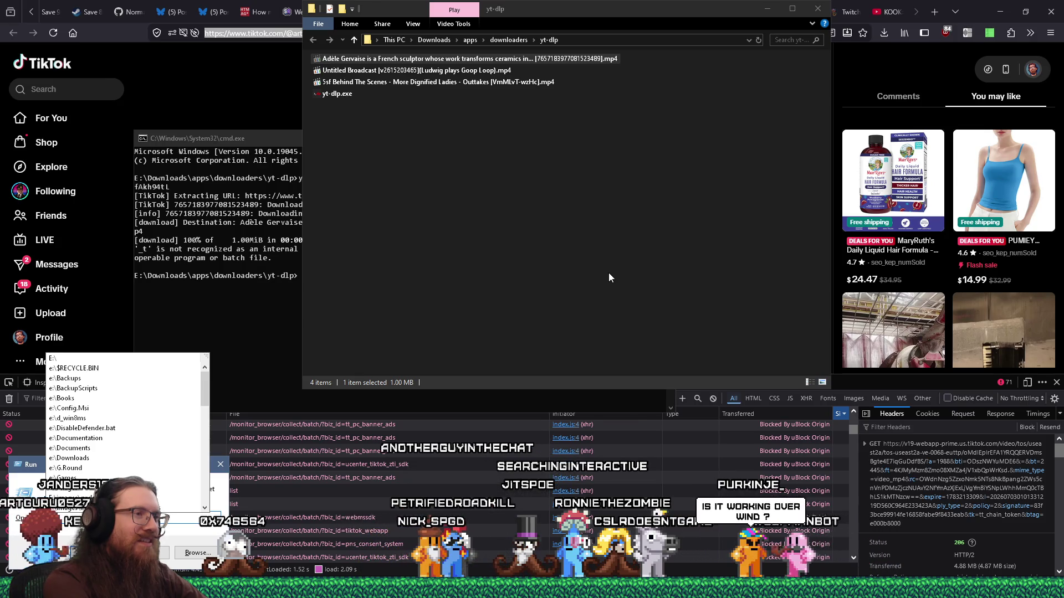
text(p)
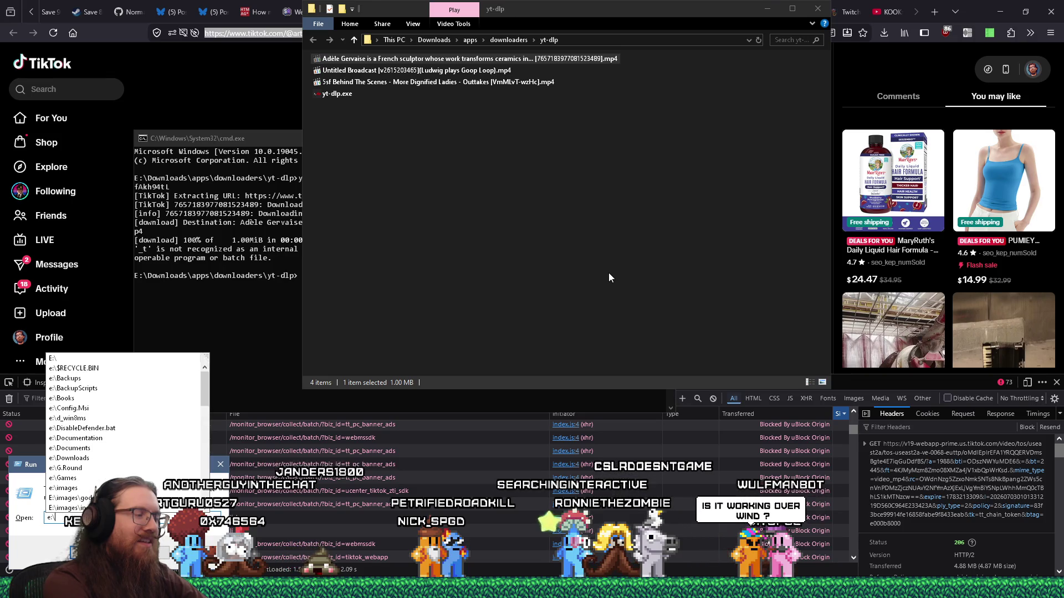
text(rojects\)
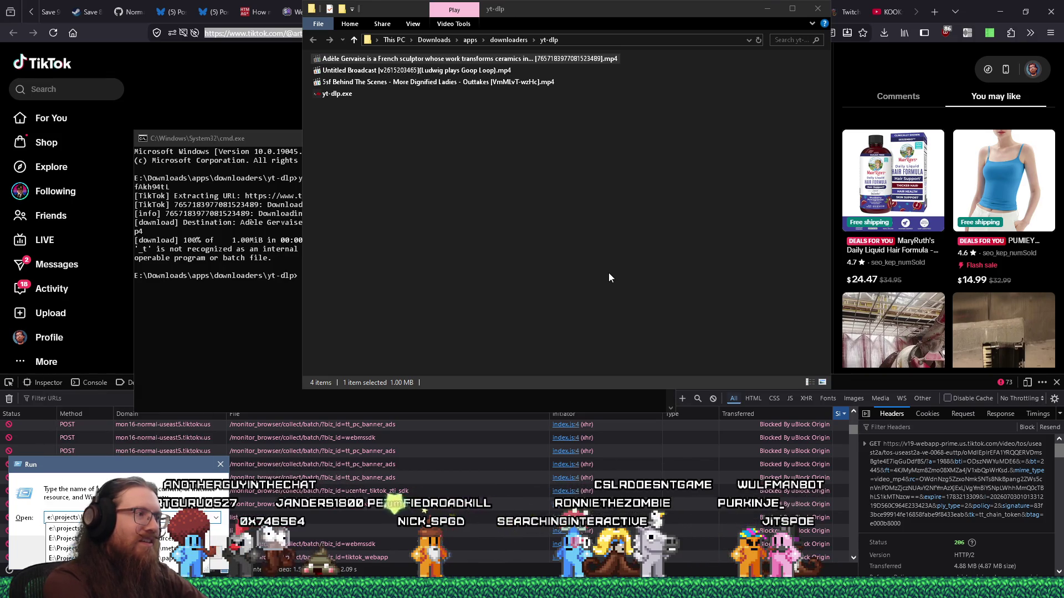
text(s)
key(Return)
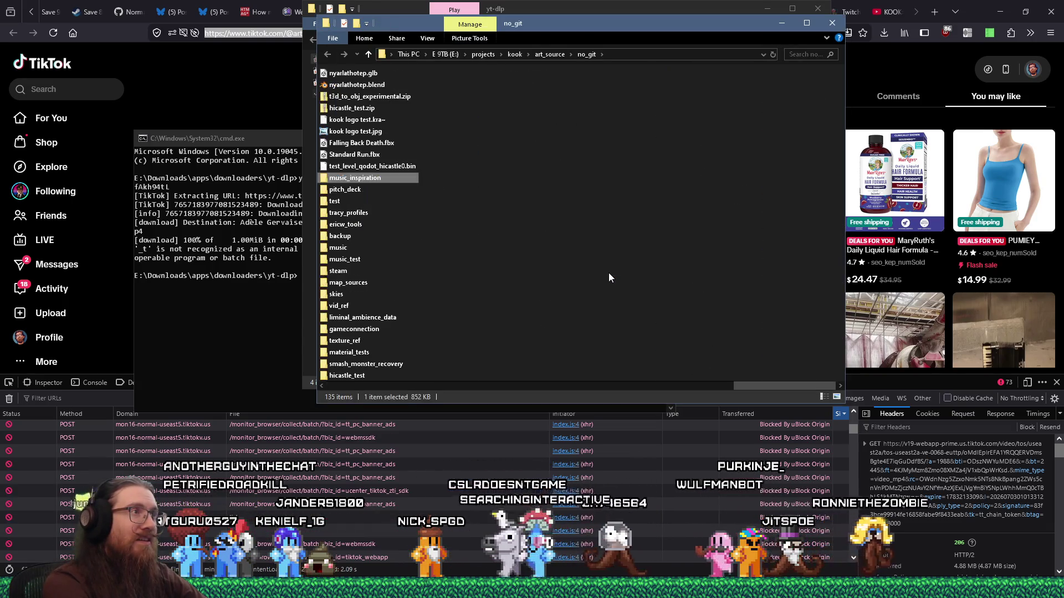
key(Return)
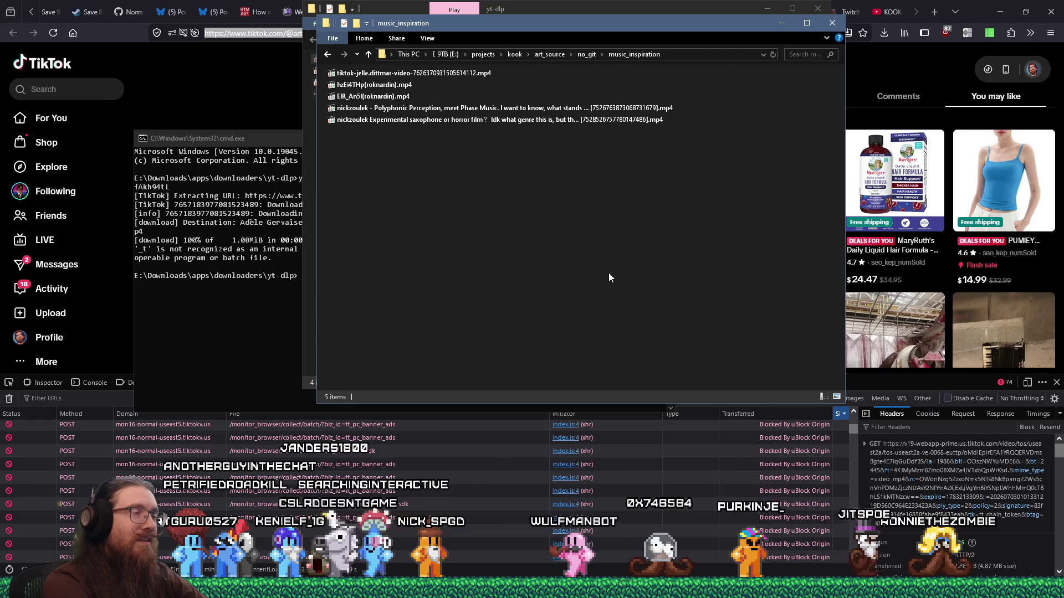
key(ctrl+v)
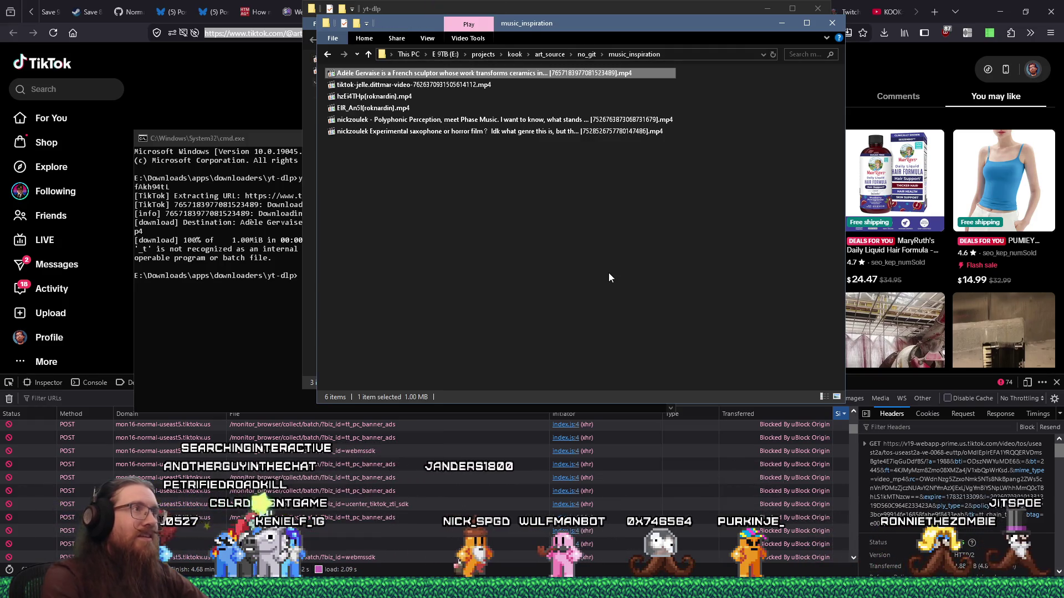
- Close the yt-dlp downloads window and bring Firefox back to the front
drag(611, 28, 647, 184)
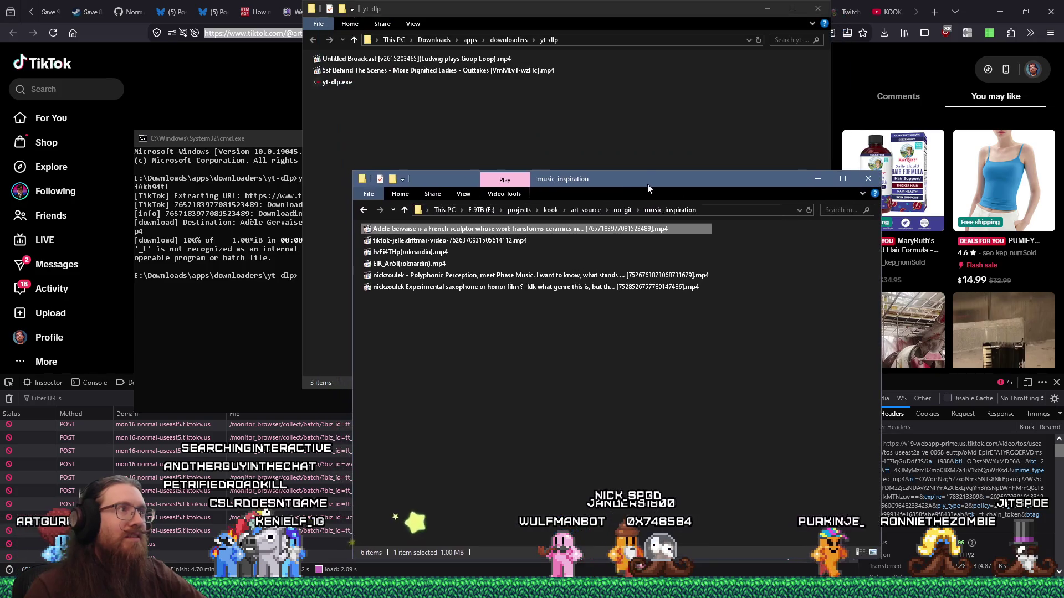
click(817, 9)
click(800, 13)
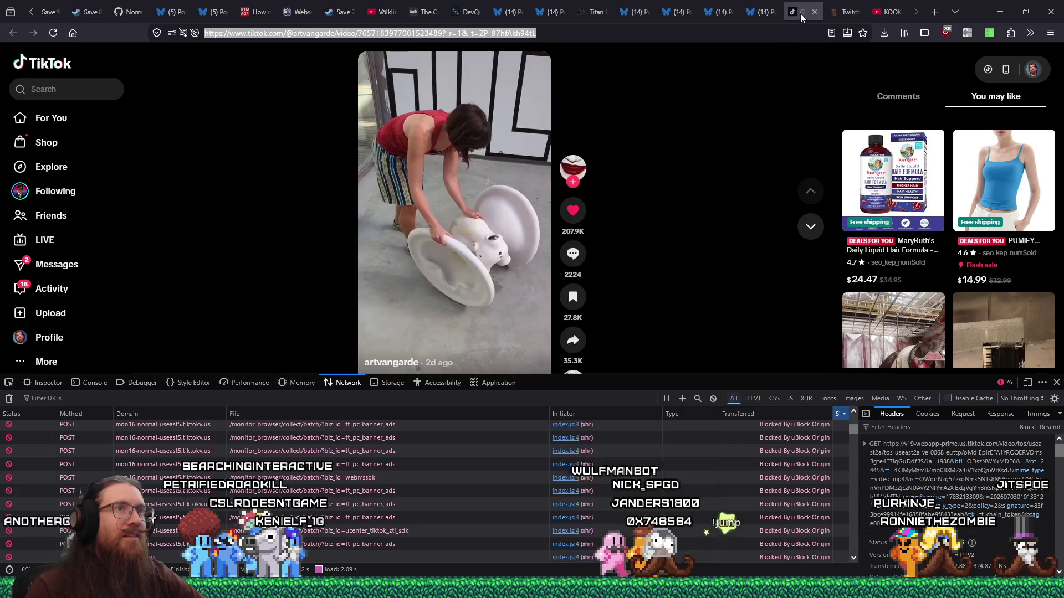
- Close the TikTok tab so the Twitch Tools follower viewer is displayed
click(813, 12)
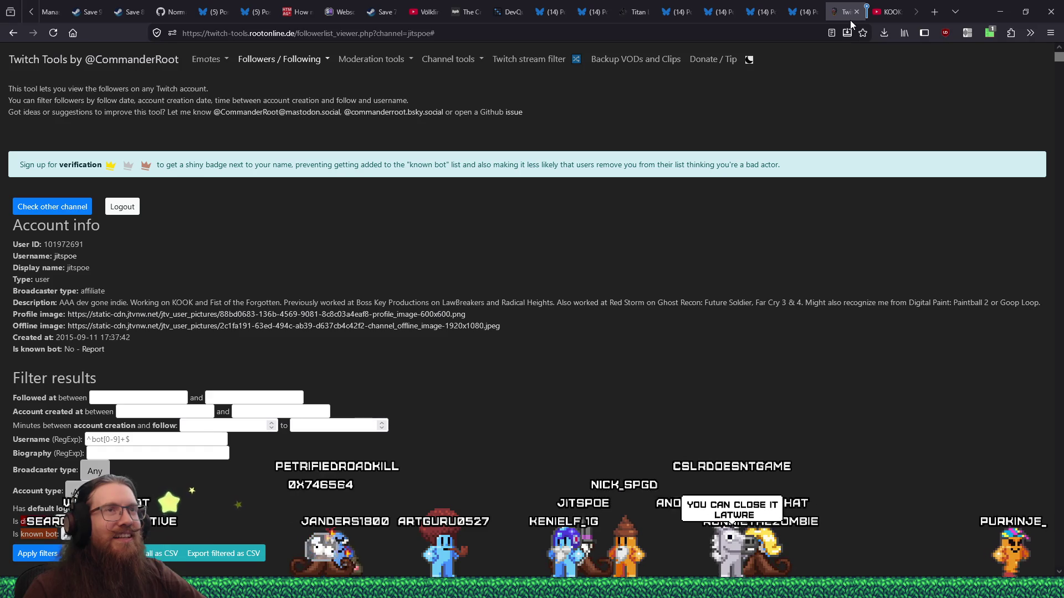
- Switch to the YouTube pancake puff video tab and play, pause, and resume it
key(ctrl+Tab)
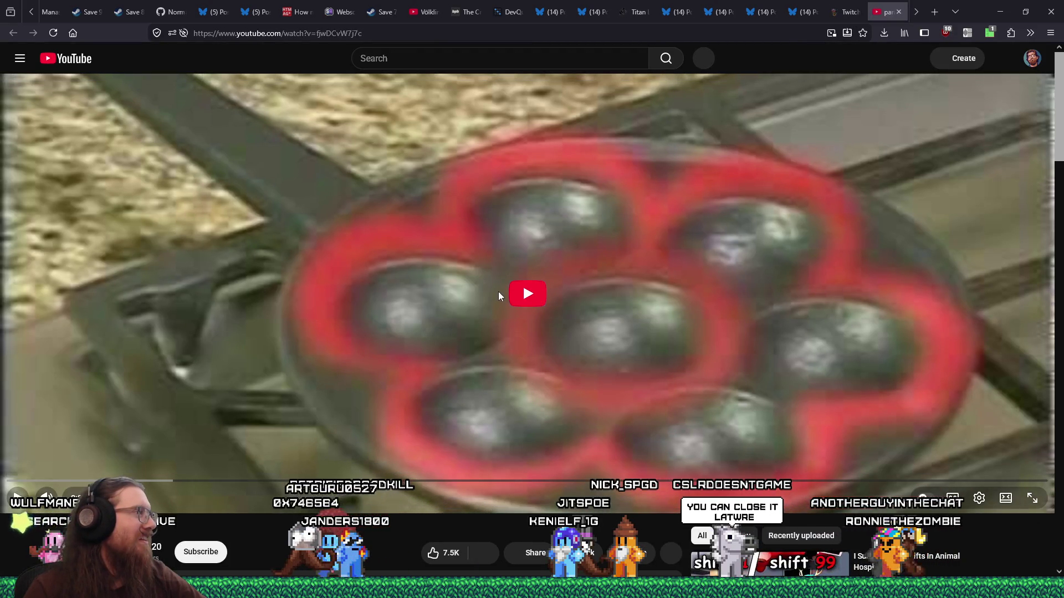
click(497, 291)
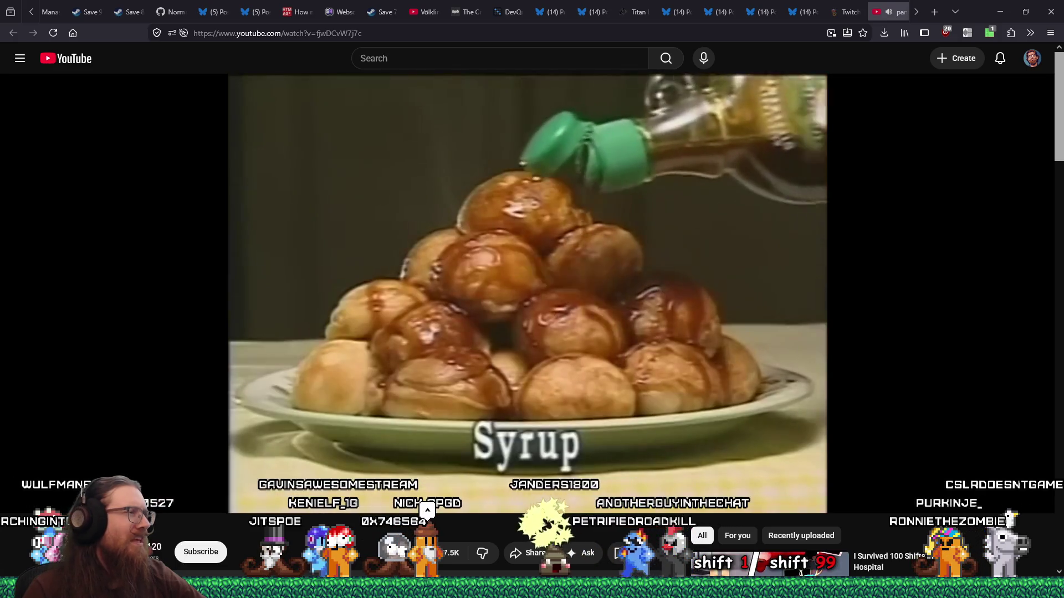
click(441, 275)
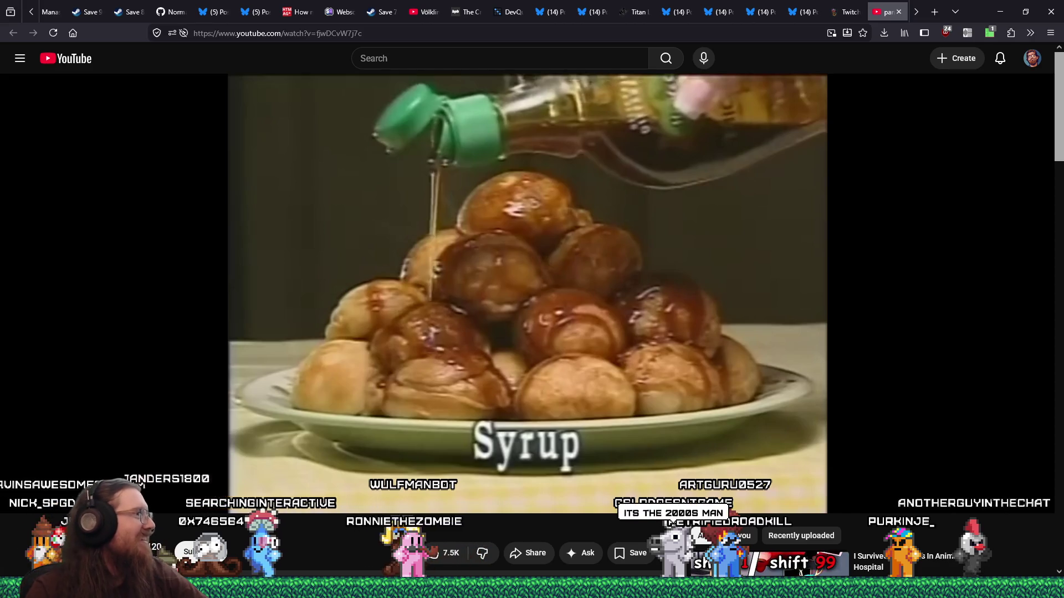
click(20, 498)
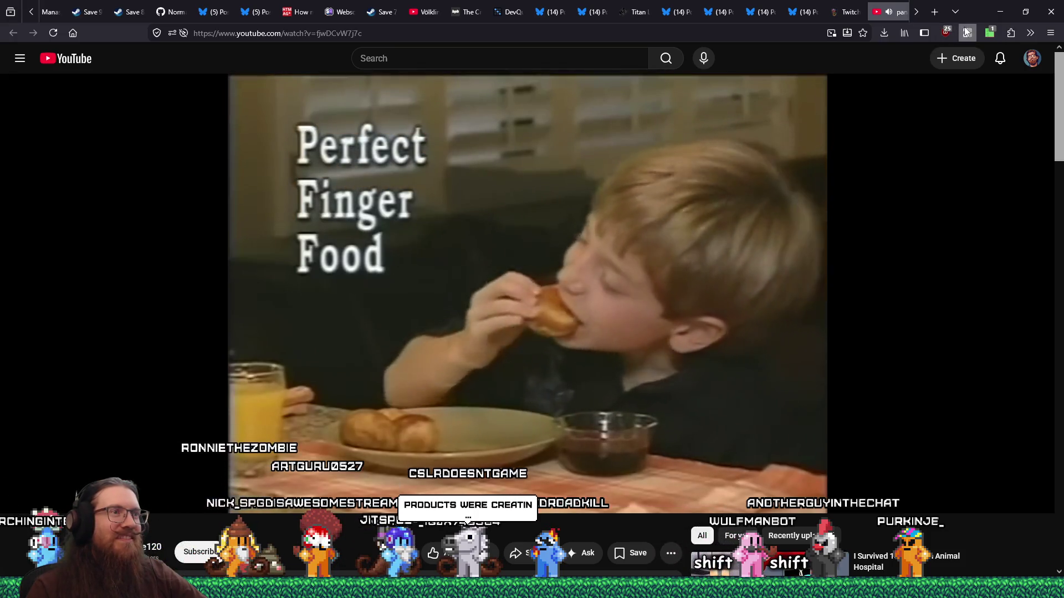
- Rewind to 0:46, pause on the caramel apple scene, and disable the Jump Cutter speed-up
click(967, 32)
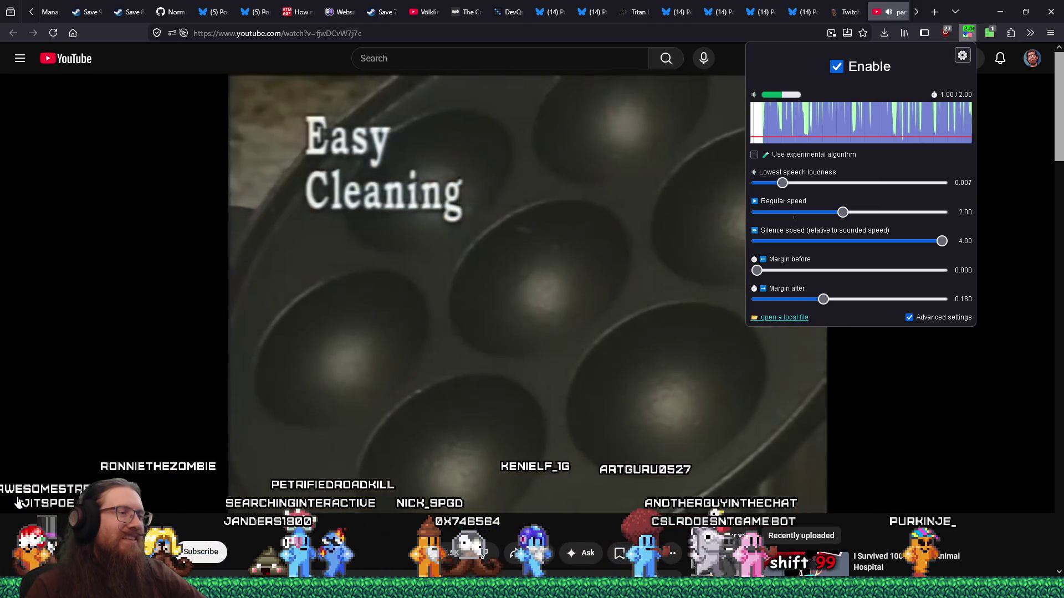
click(18, 502)
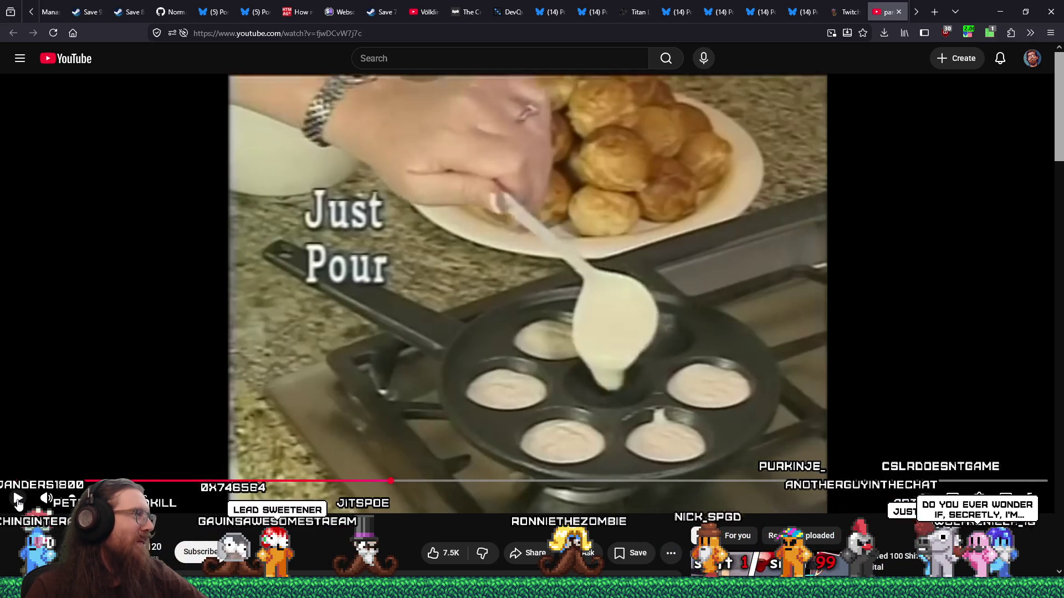
click(19, 500)
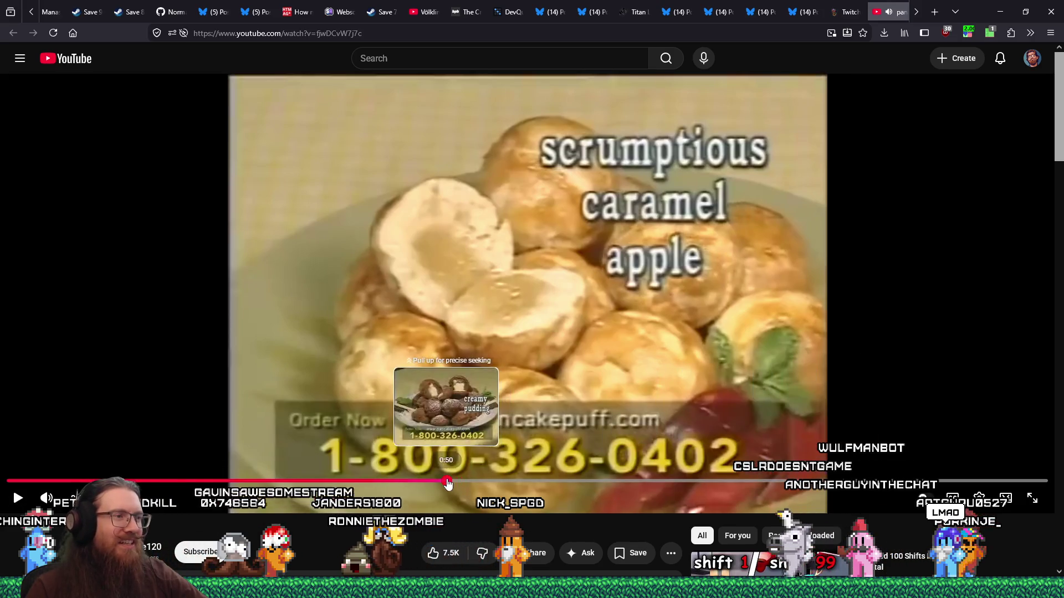
click(446, 481)
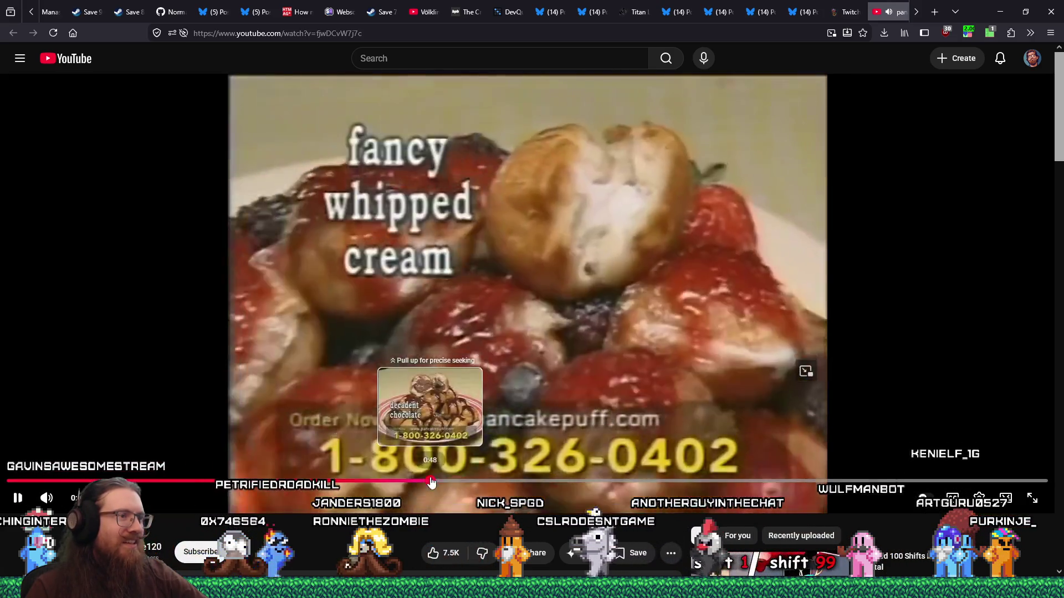
drag(434, 481, 417, 482)
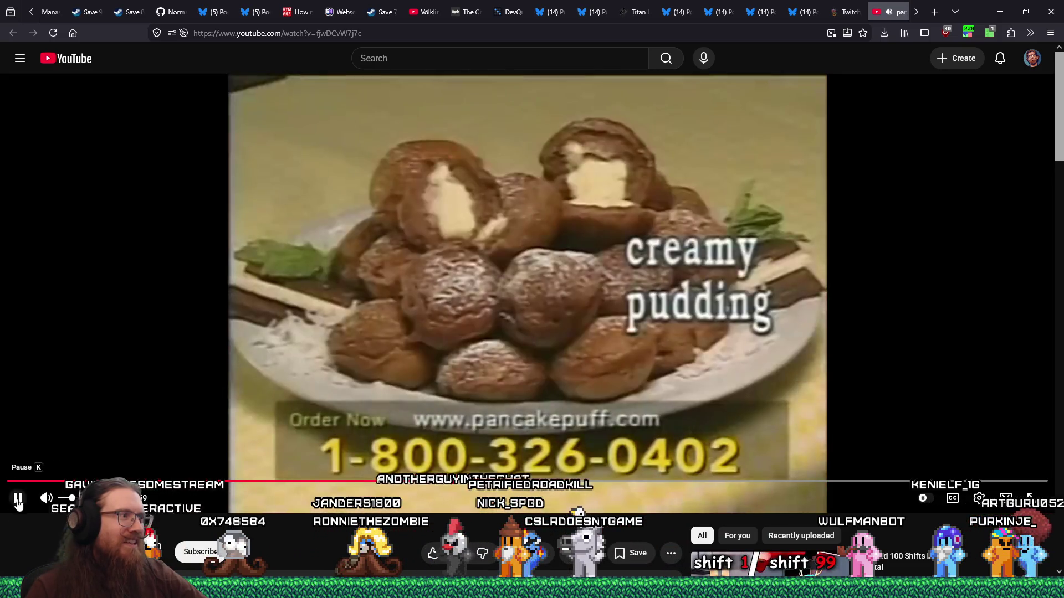
click(17, 502)
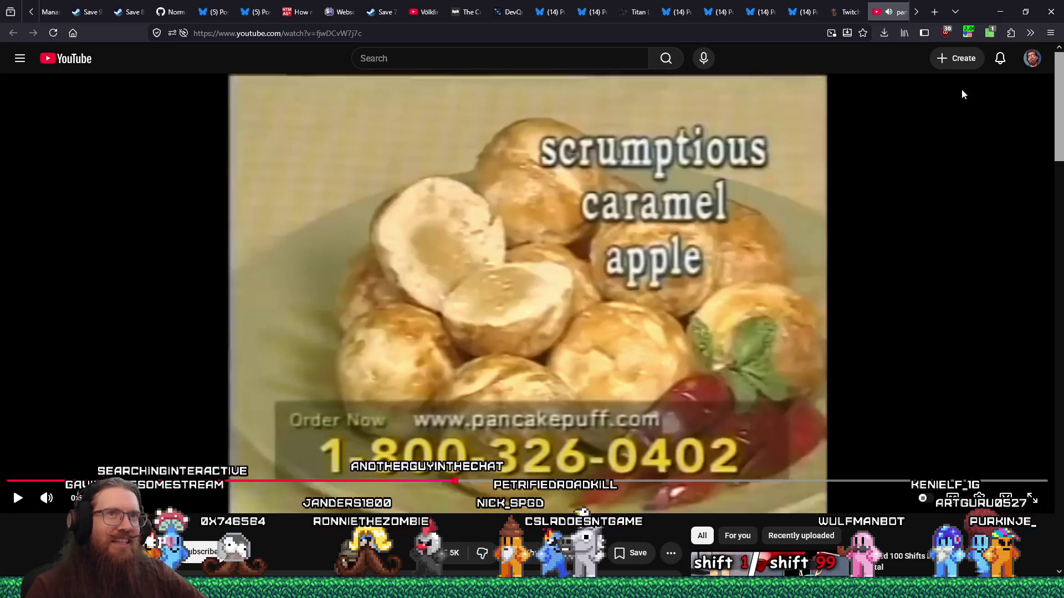
click(967, 33)
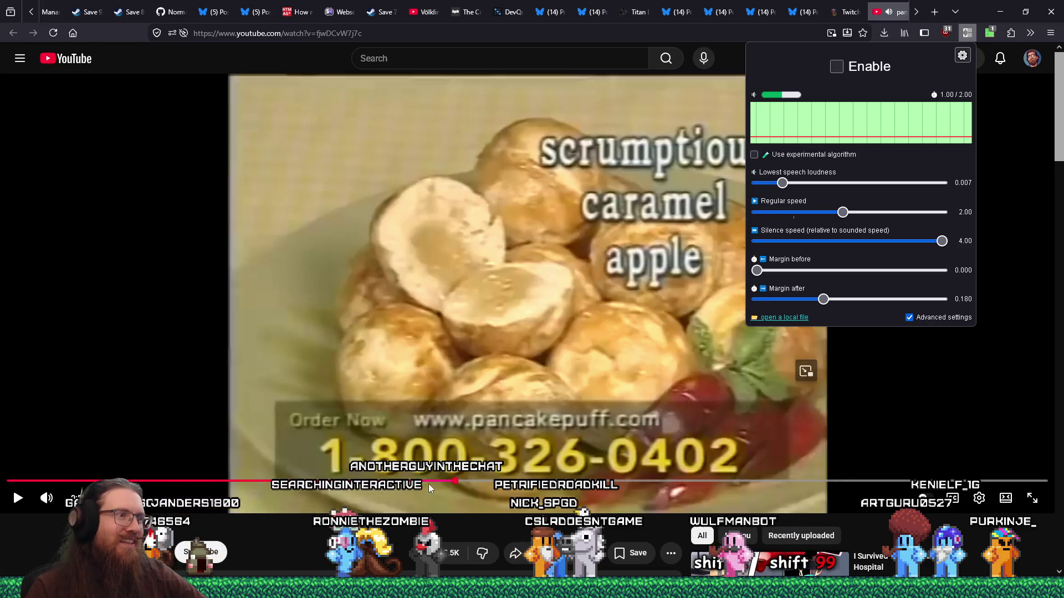
- Play and pause the pancake puff video, then re-enable the Jump Cutter speed-up
click(422, 481)
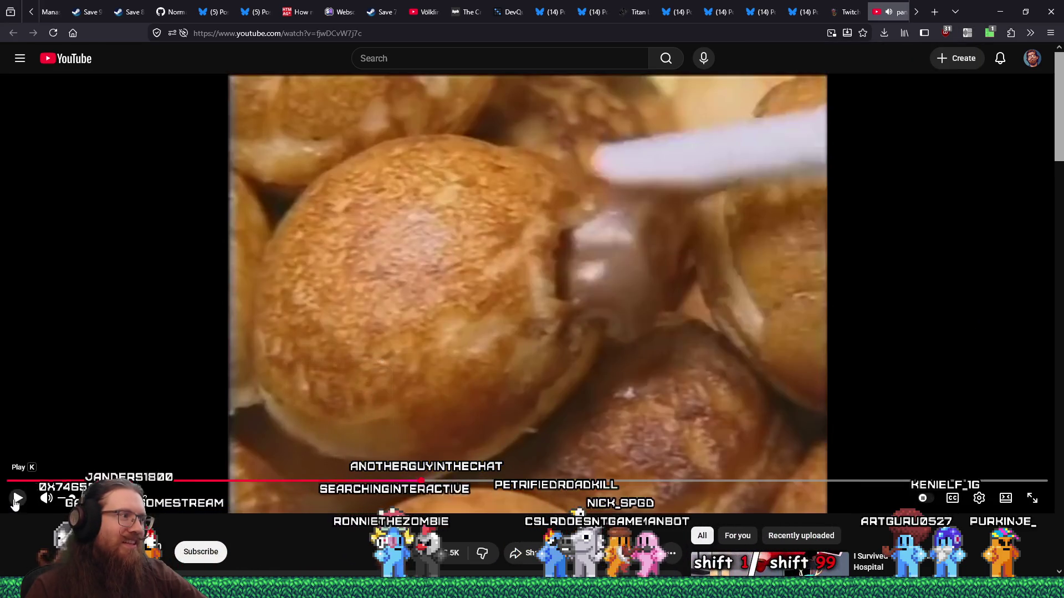
click(17, 501)
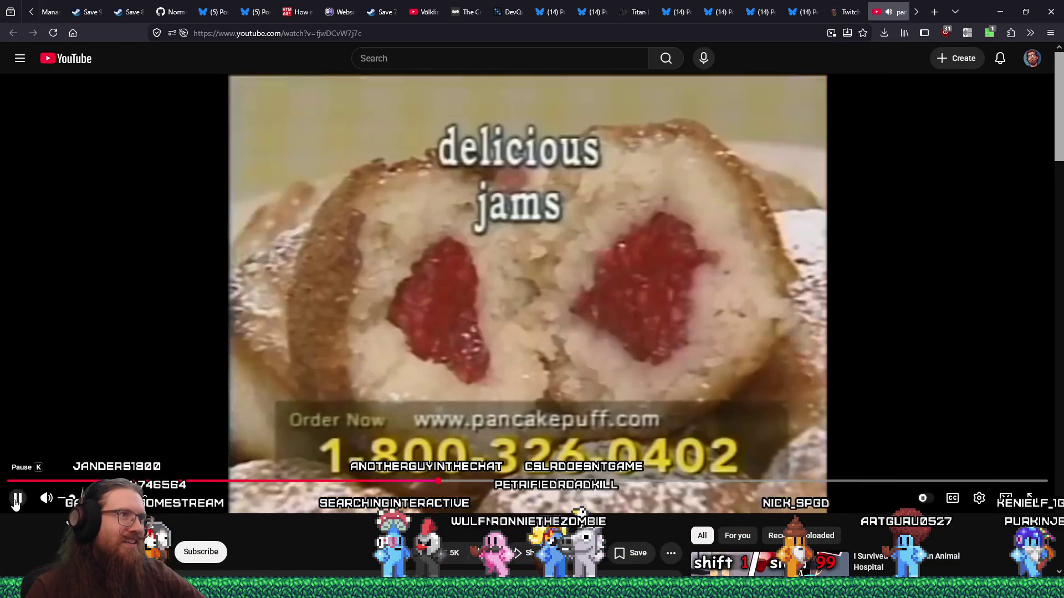
click(16, 501)
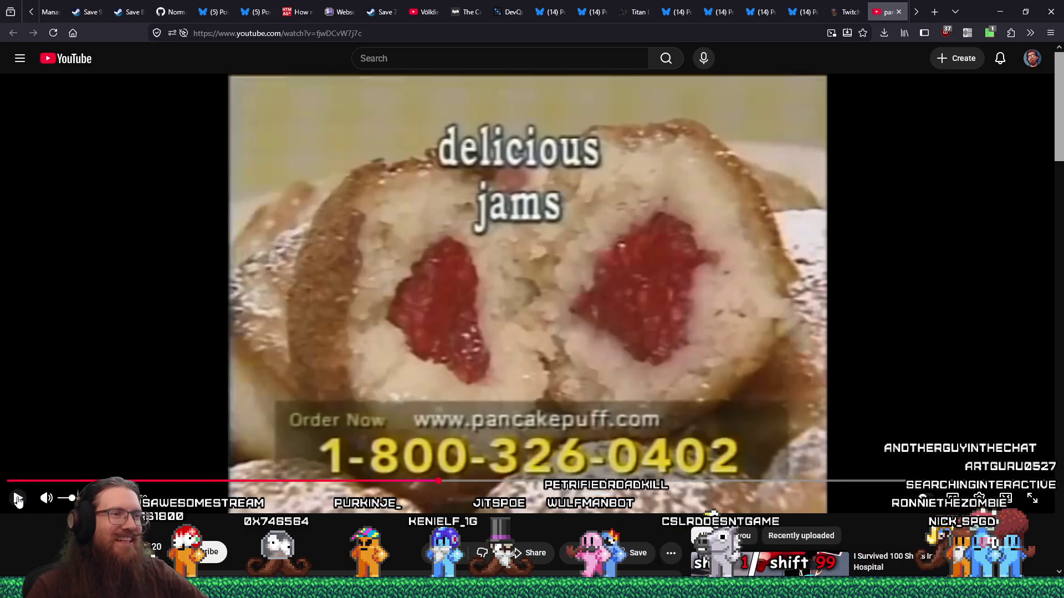
click(18, 498)
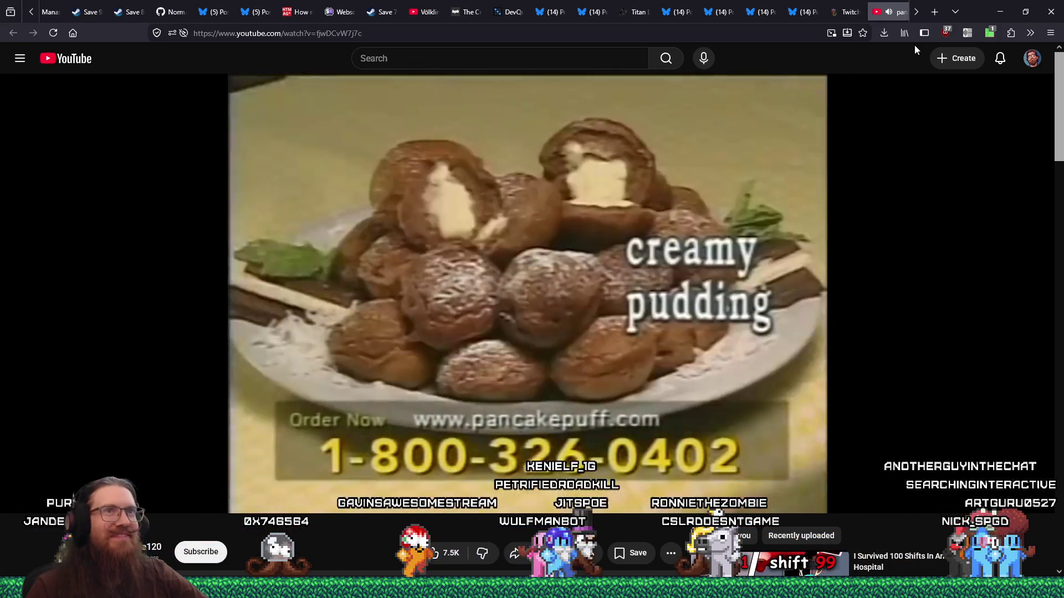
click(968, 32)
click(836, 66)
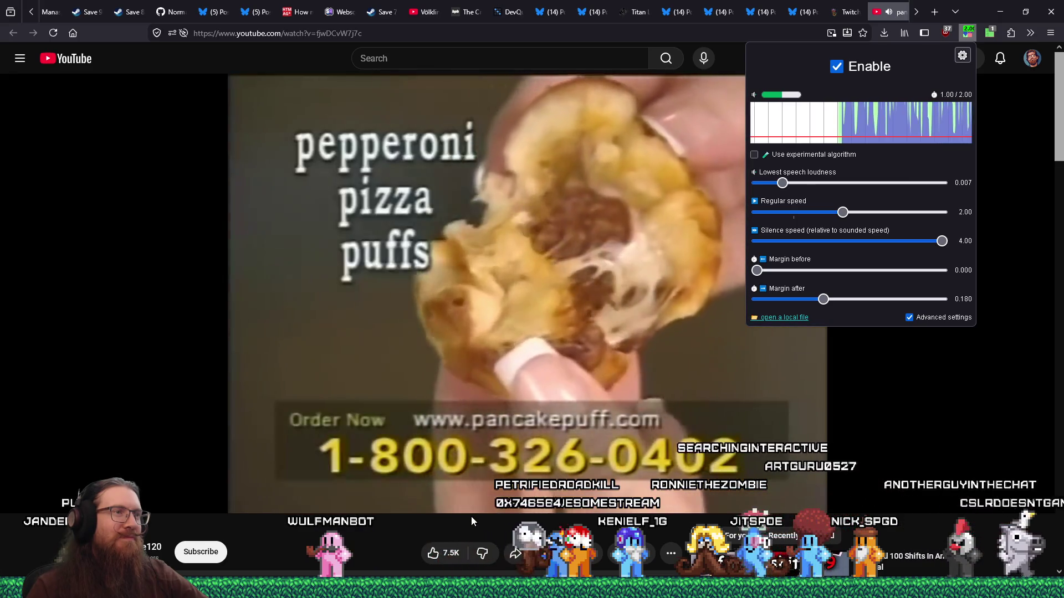
key(Escape)
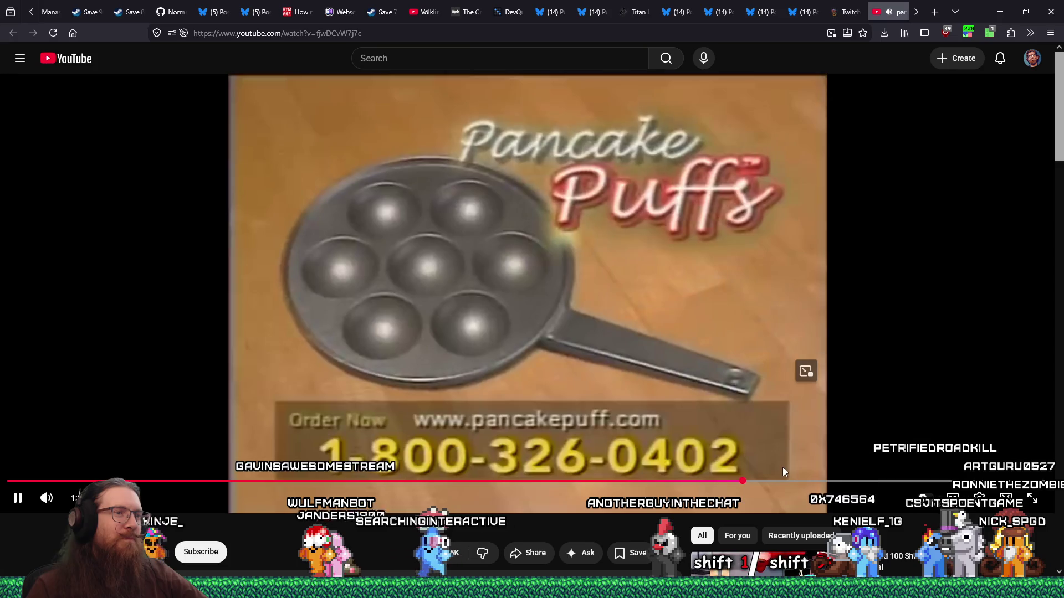
- Skip ahead, pause the Pancake Puff video, and close its tab
drag(781, 480, 878, 476)
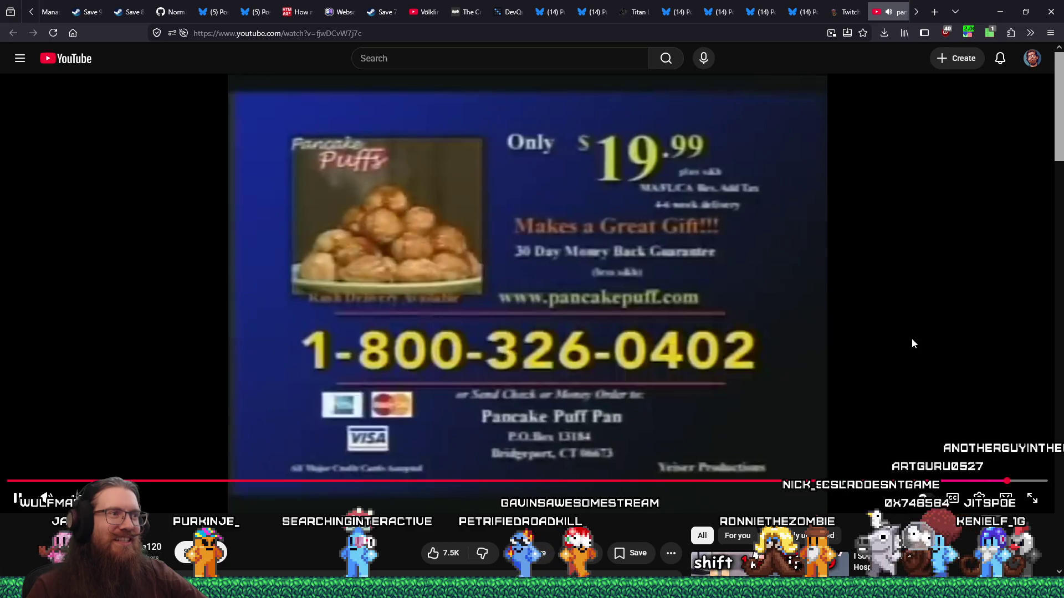
click(913, 284)
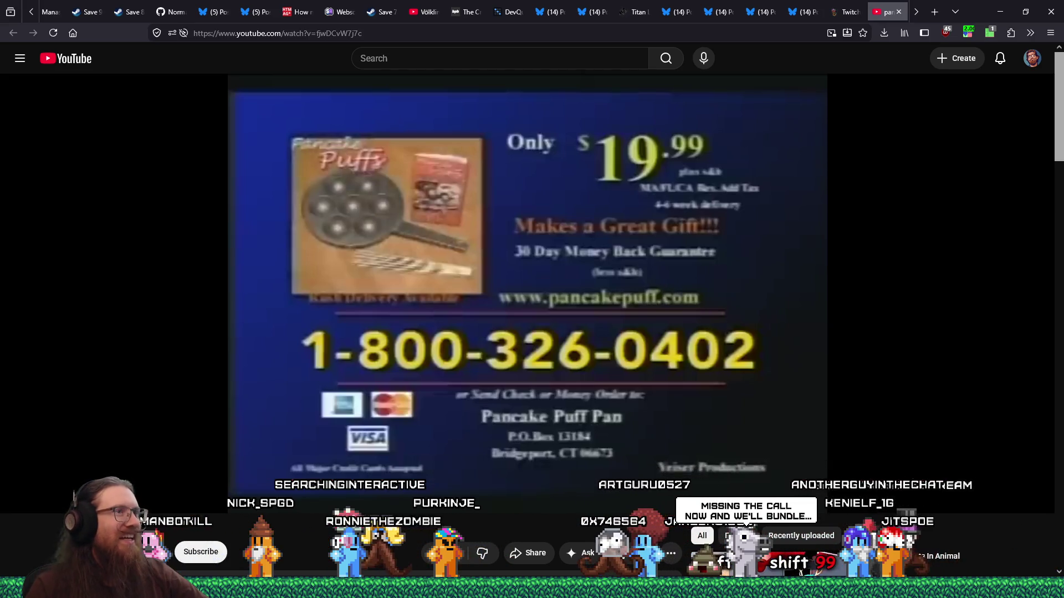
click(899, 12)
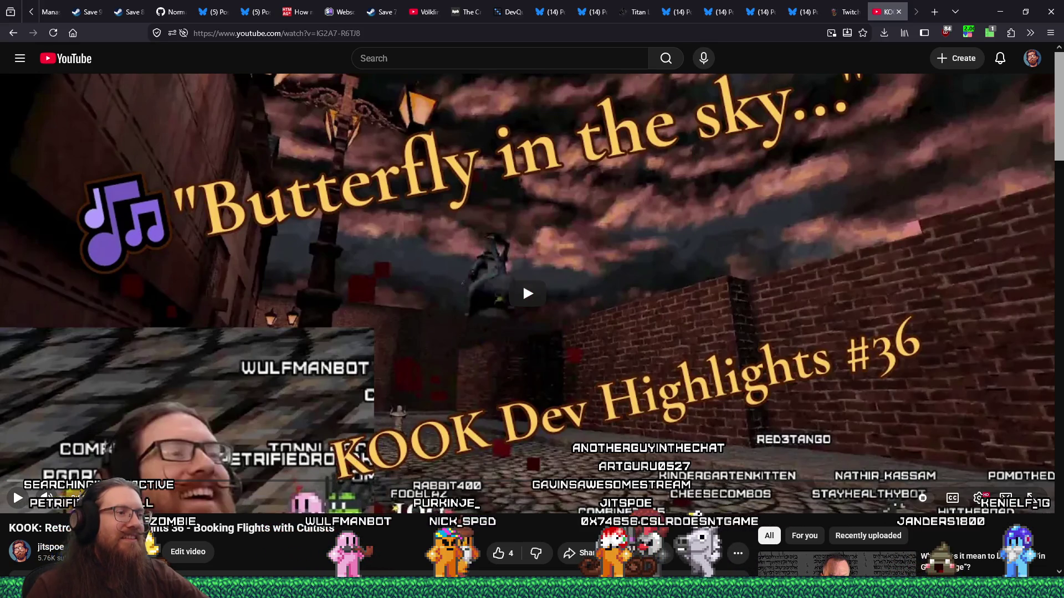
key(alt+Tab)
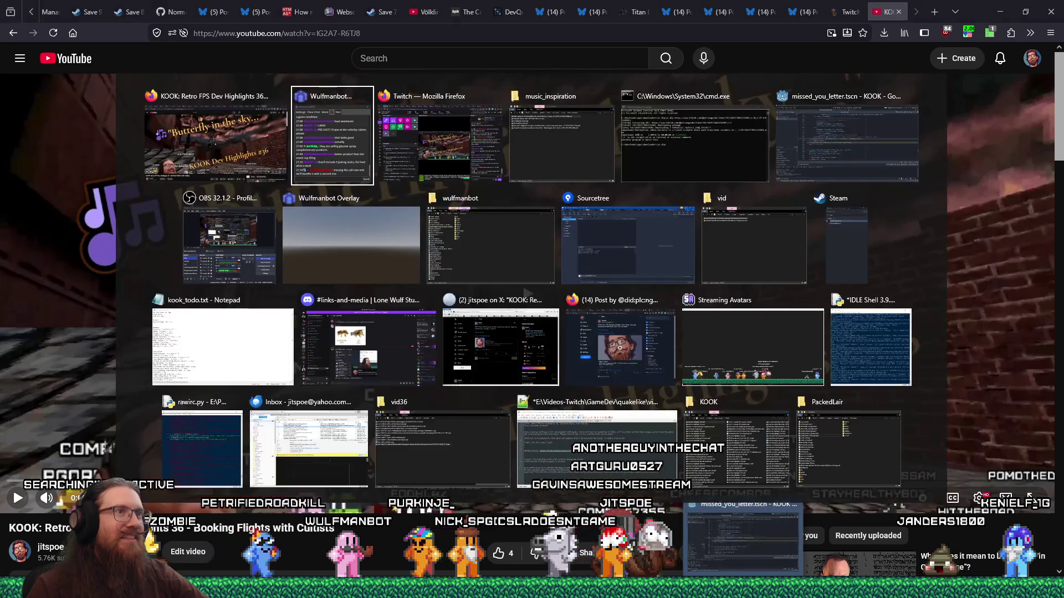
- Uncomment 'if (projectiles):' on line 848, start 'ProjectileSystem.add_projectile(' beneath it, and view its definition
key(Tab)
key(Tab)
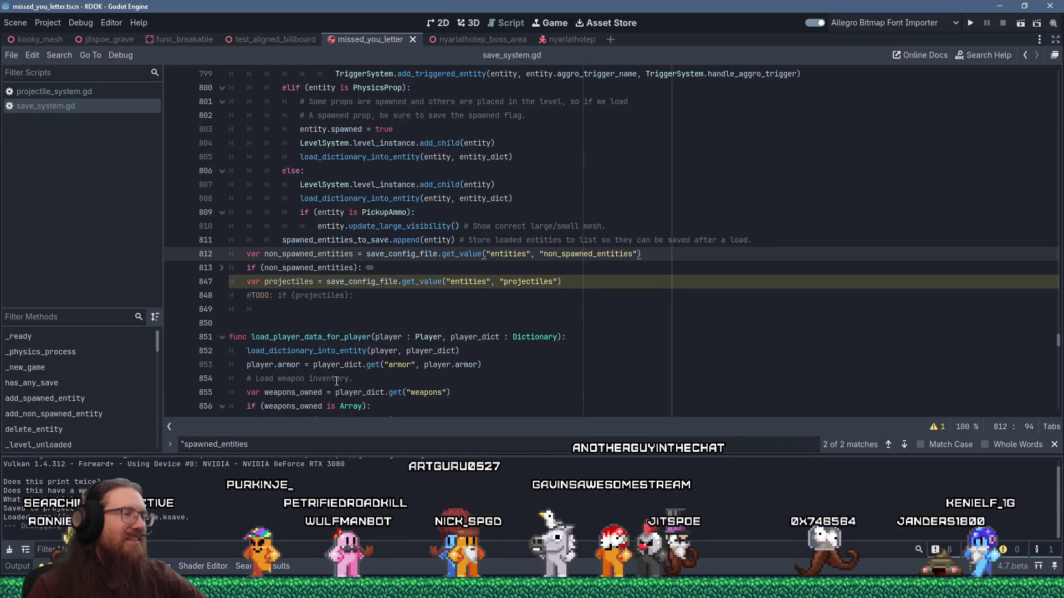
key(Down)
key(Down)
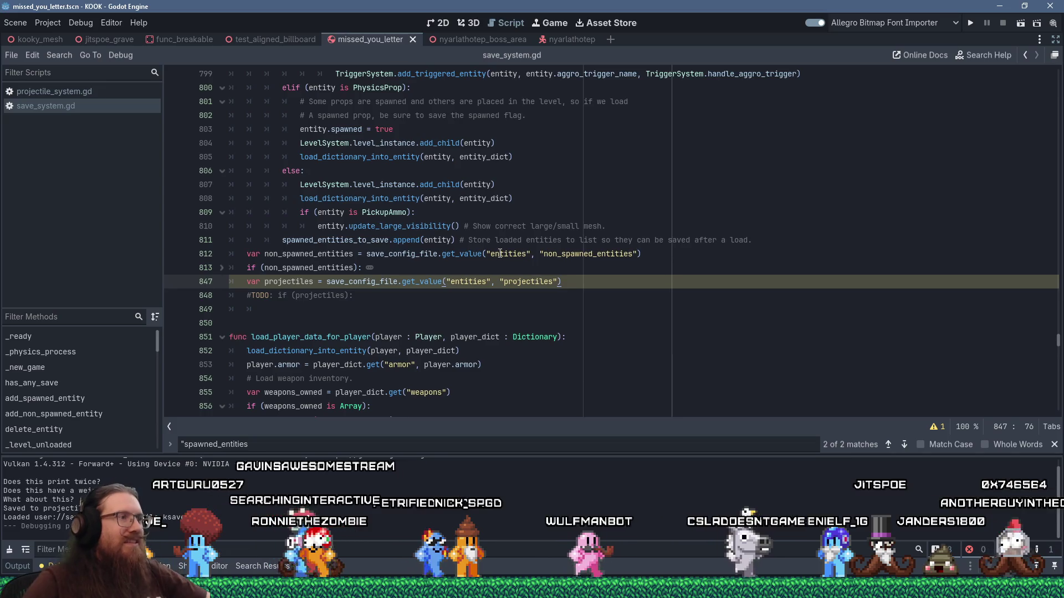
key(Down)
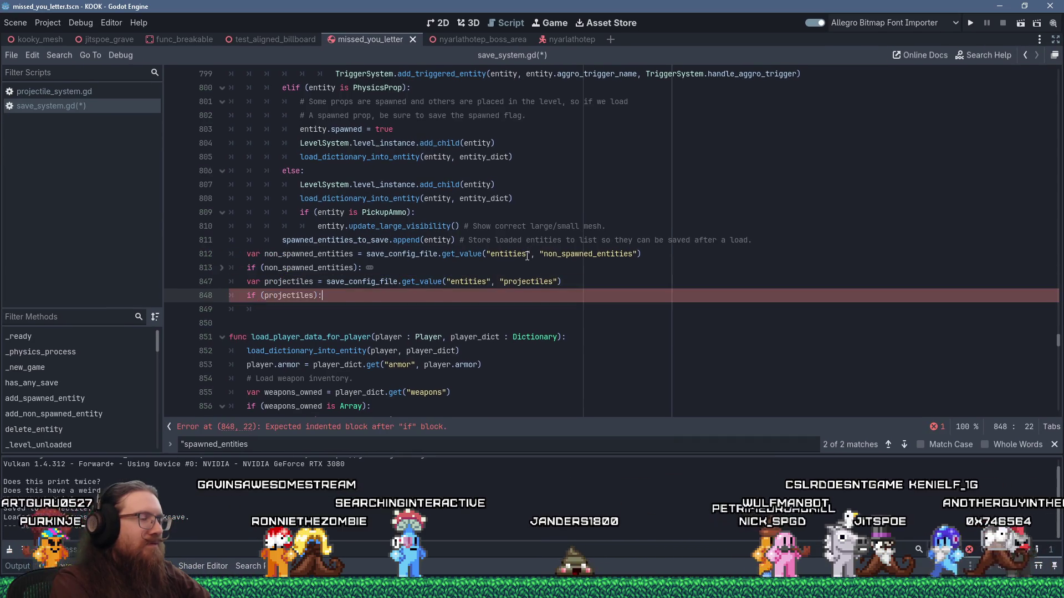
key(Return)
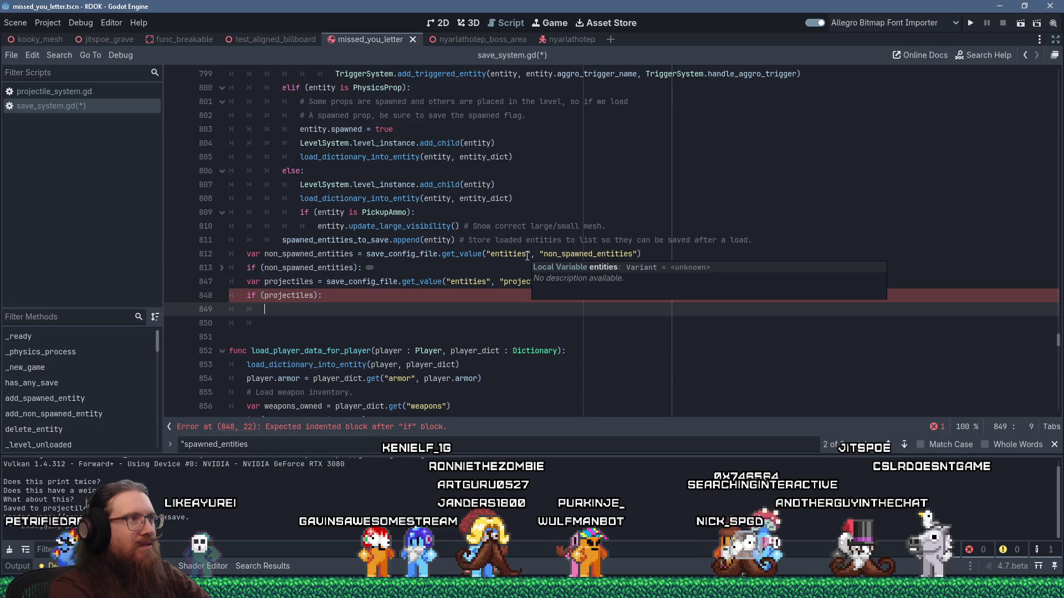
text(ProjectileSystem)
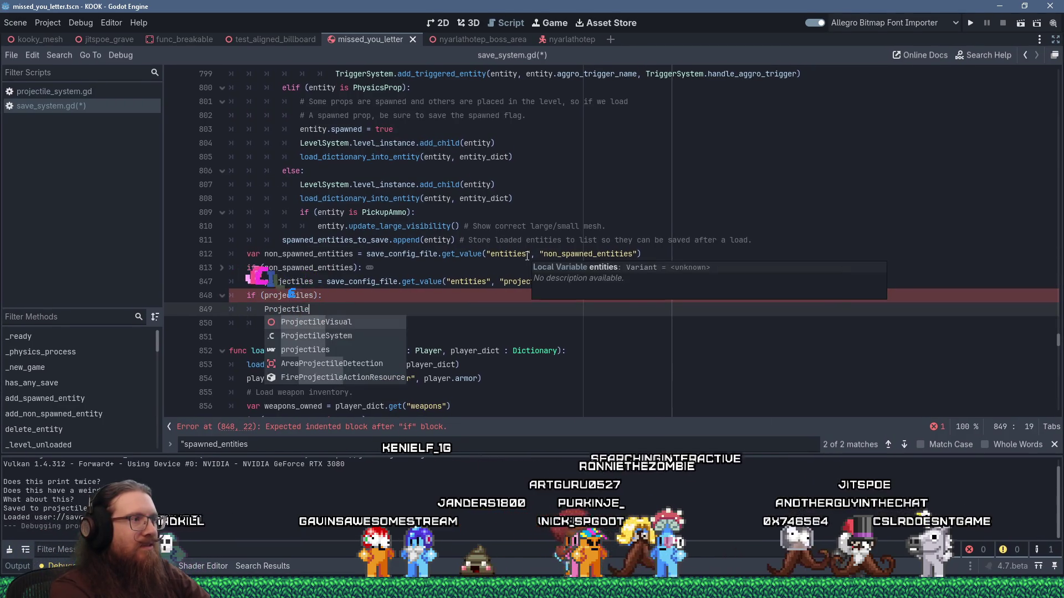
text(.a)
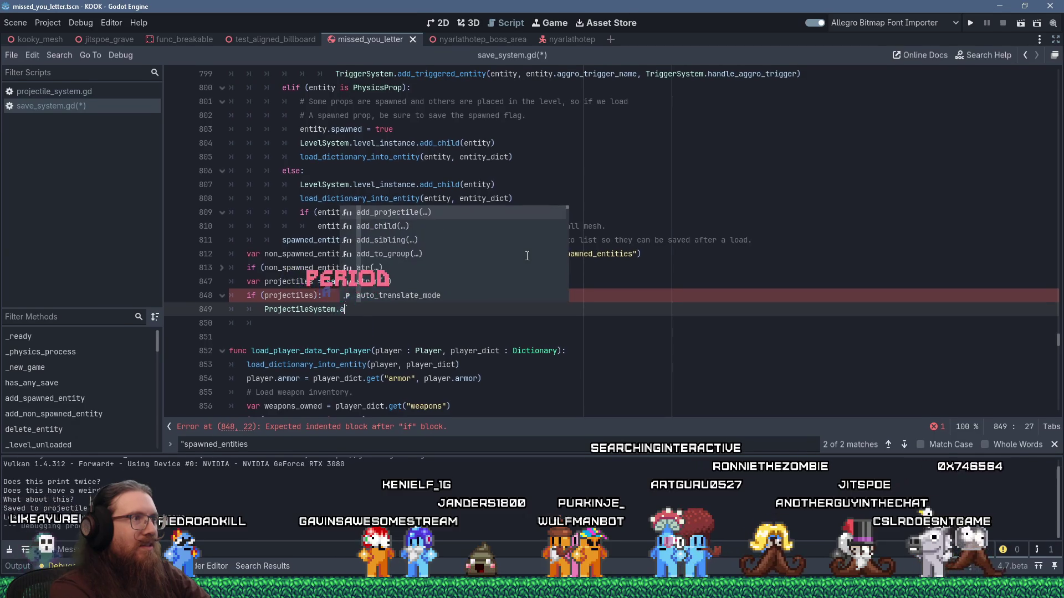
text(dd_projectile()
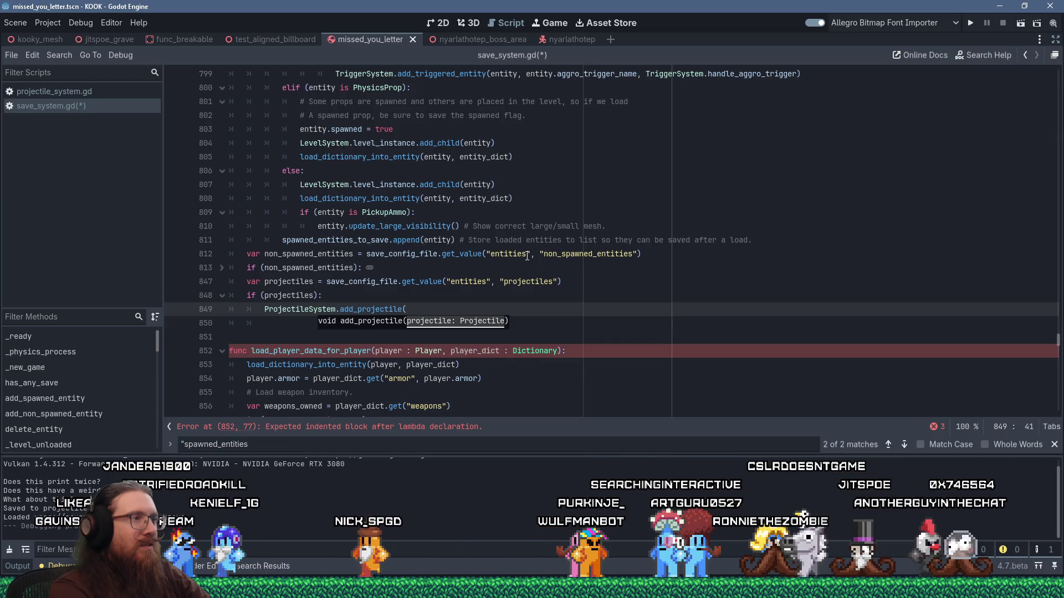
ctrl+click(368, 309)
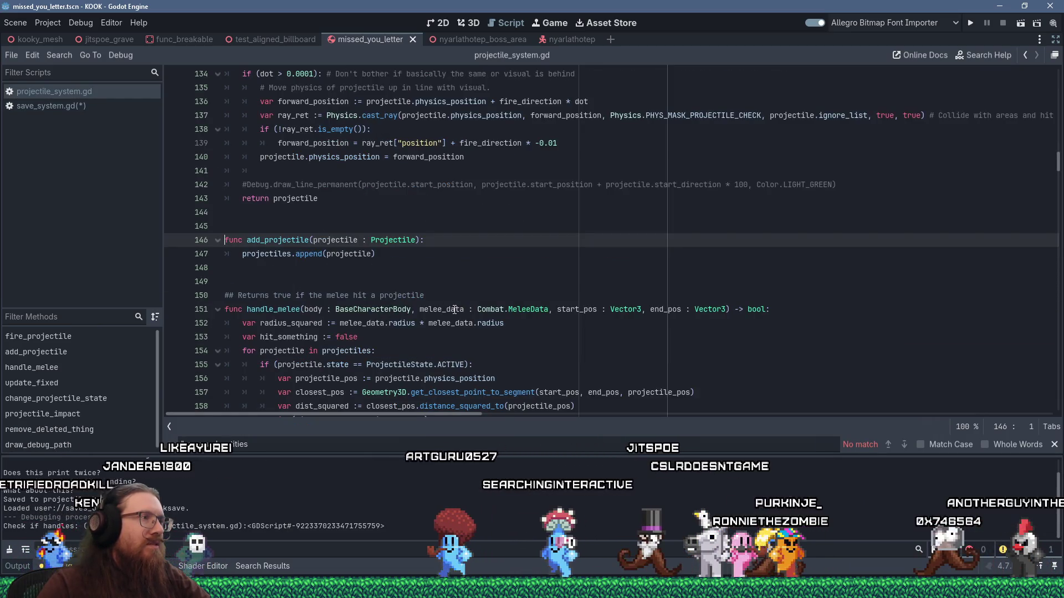
scroll(455, 309, up, 2)
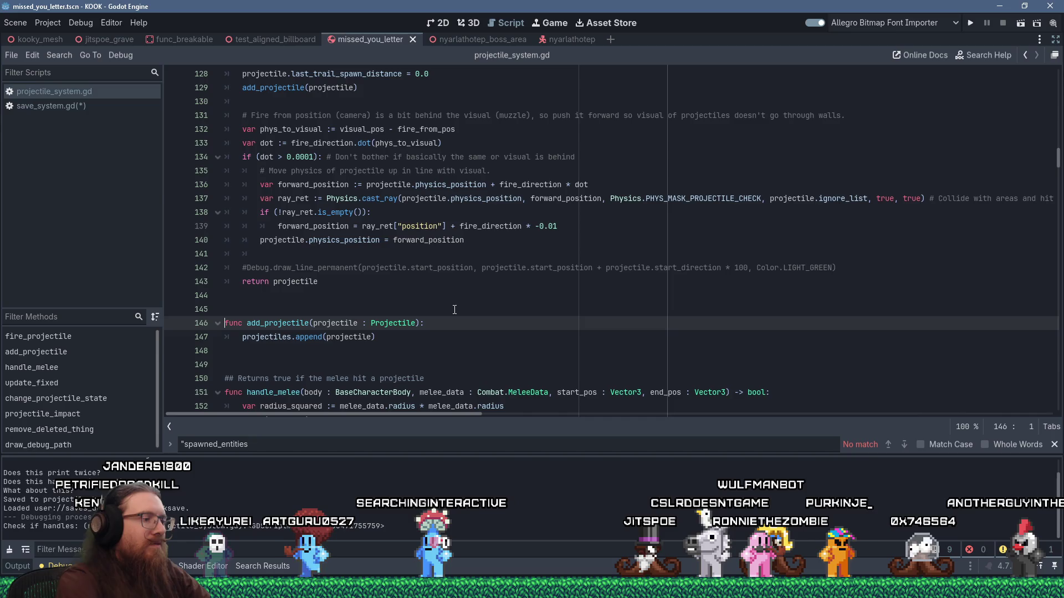
key(ctrl+f)
text(add_projectile)
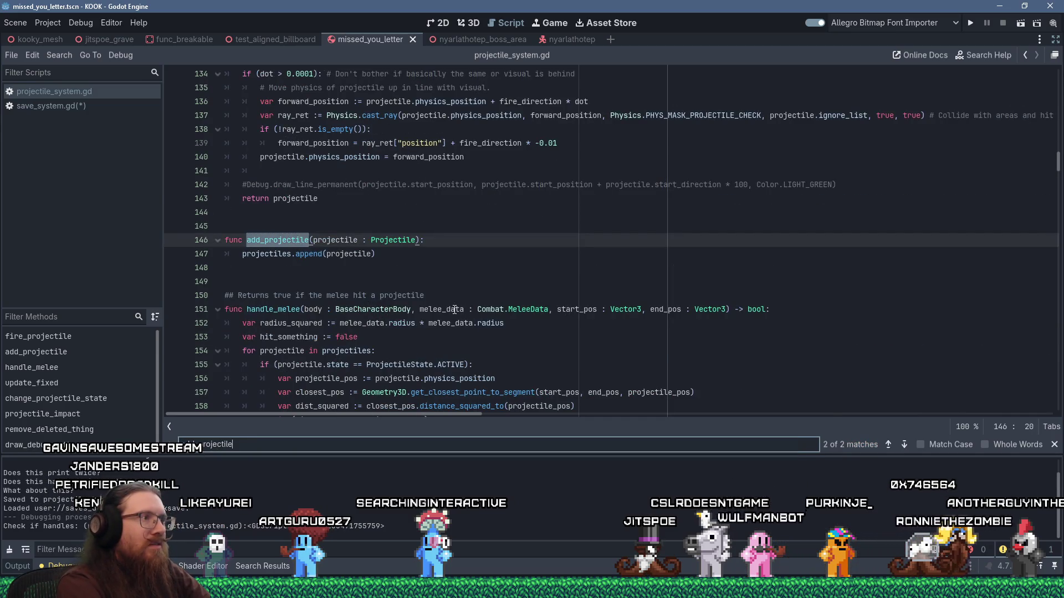
key(Return)
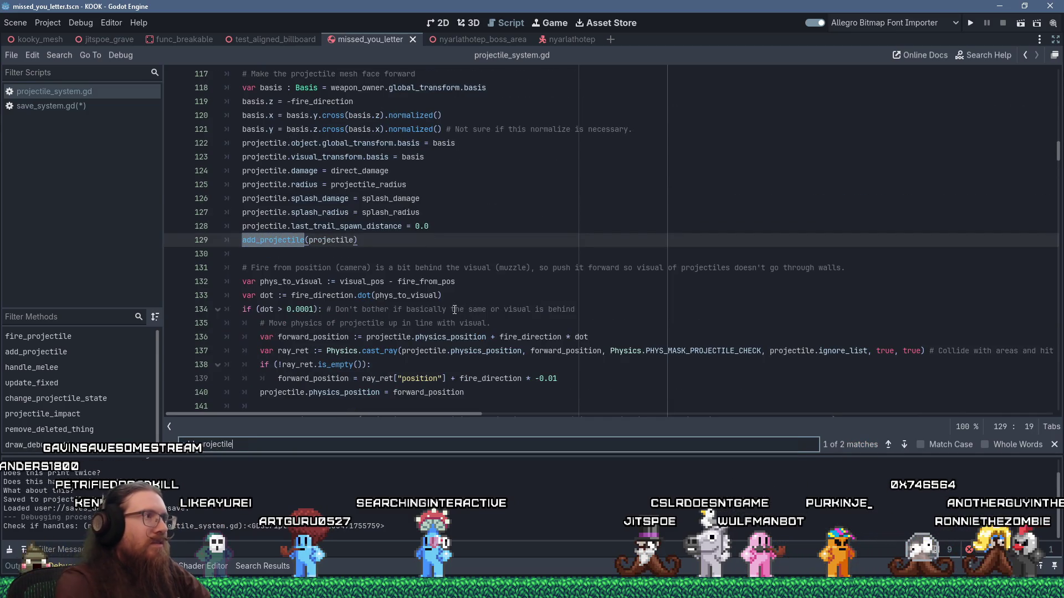
scroll(454, 310, up, 15)
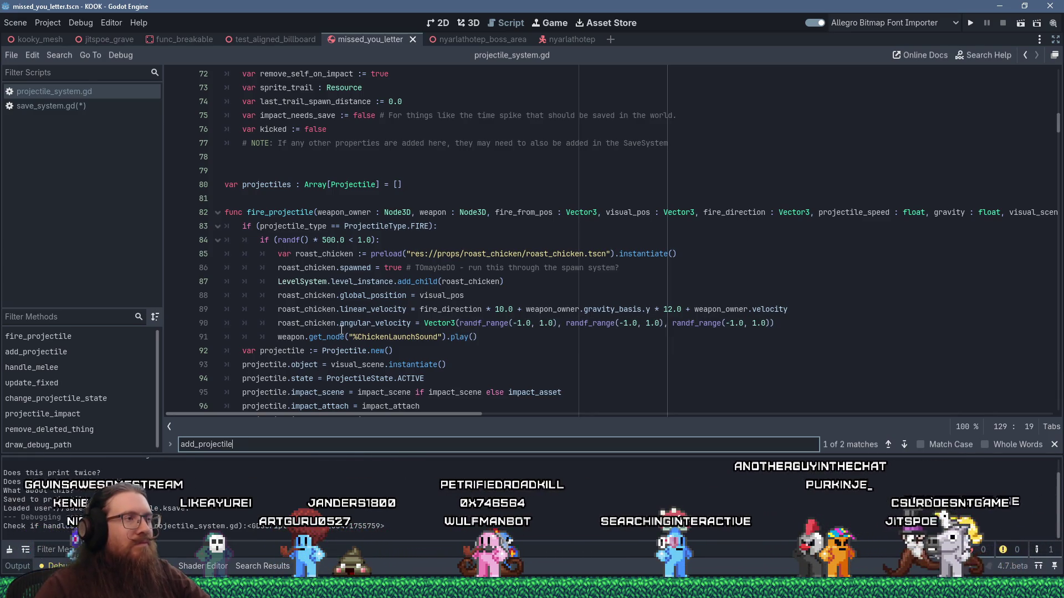
scroll(341, 331, down, 10)
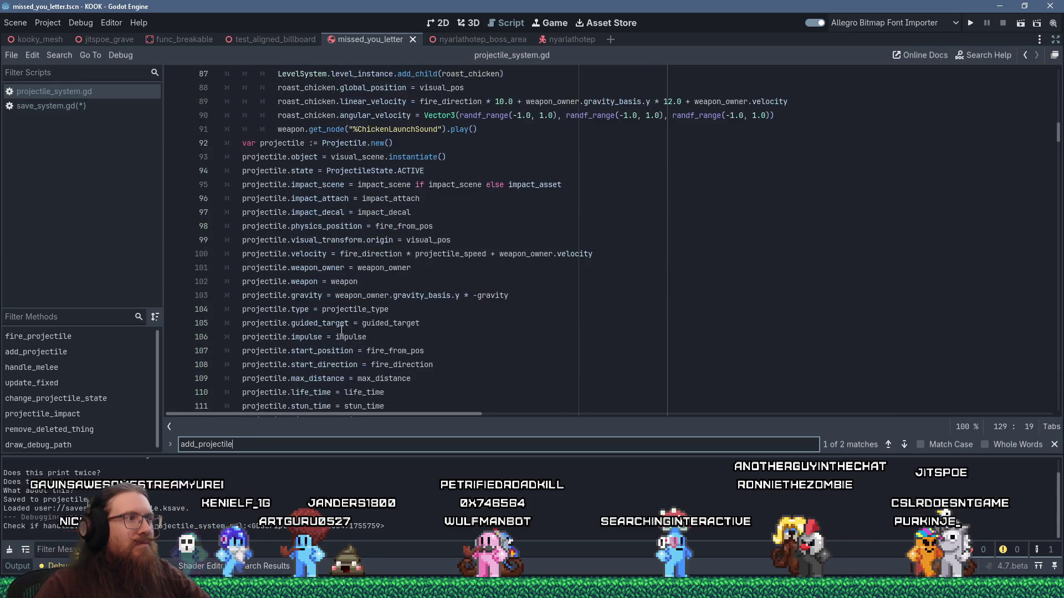
scroll(341, 331, down, 1)
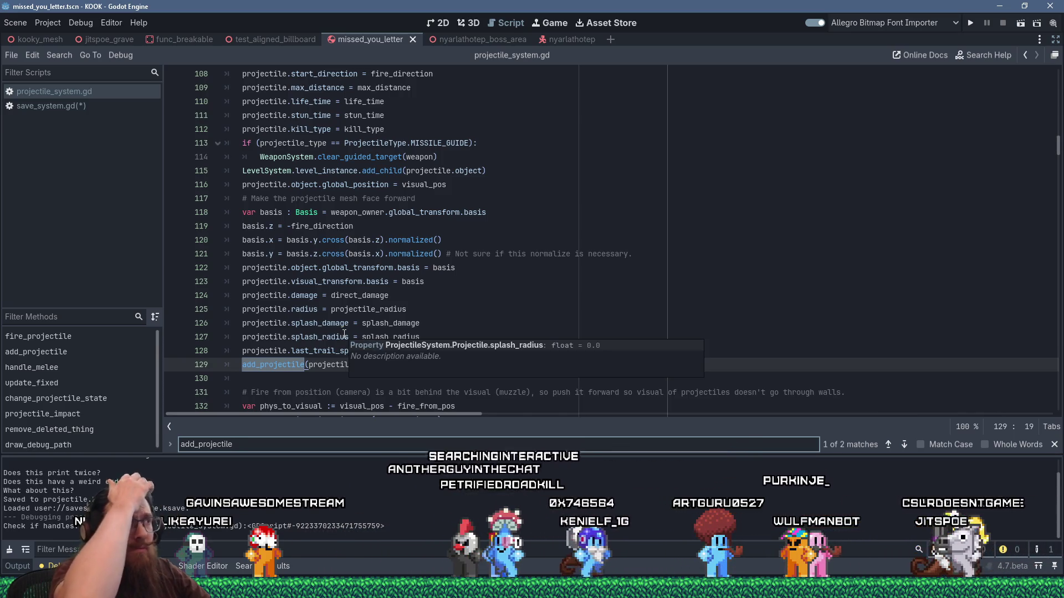
click(97, 106)
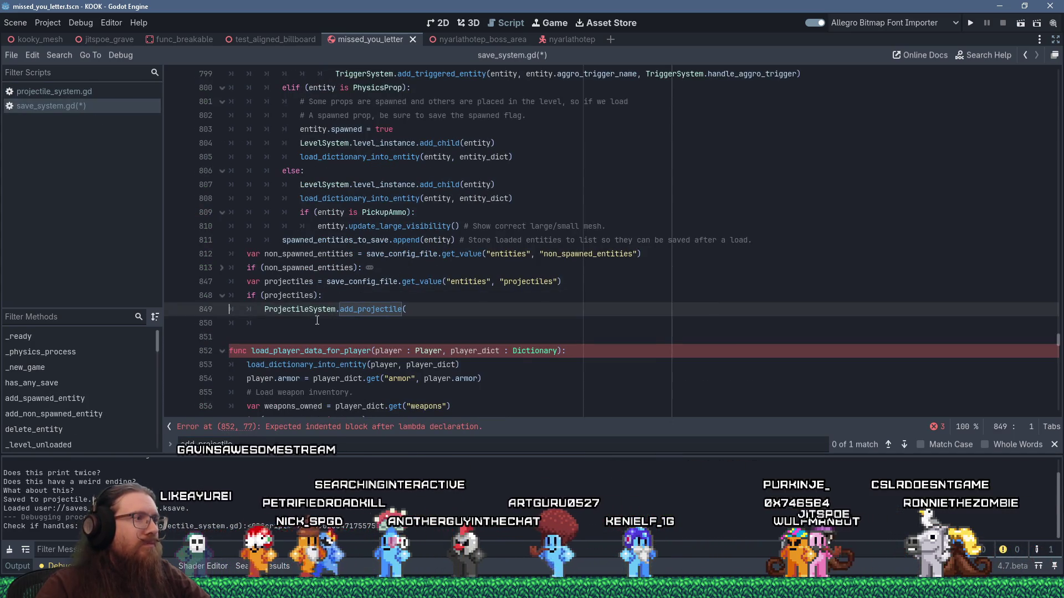
- Start a projectile variable, then search projectile_system.gd for 'pool' before returning to save_system.gd
click(337, 298)
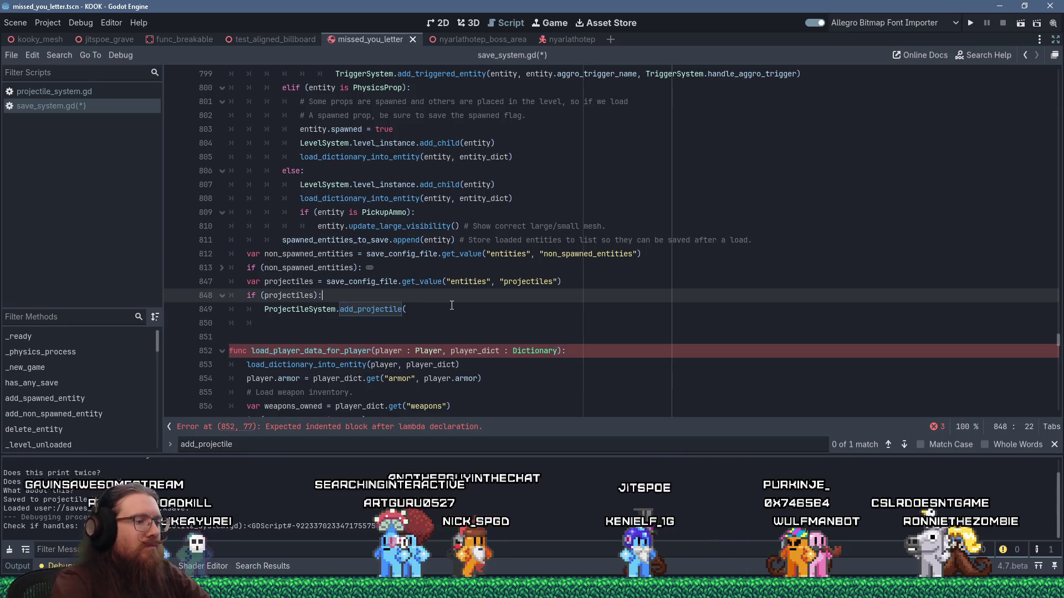
key(Return)
text(var projectil)
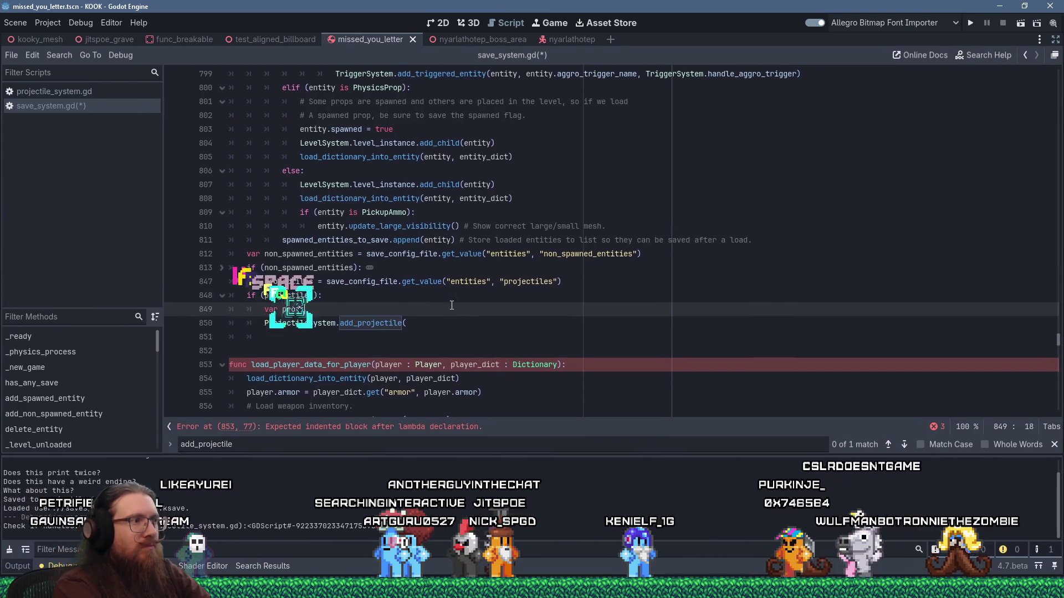
text(e)
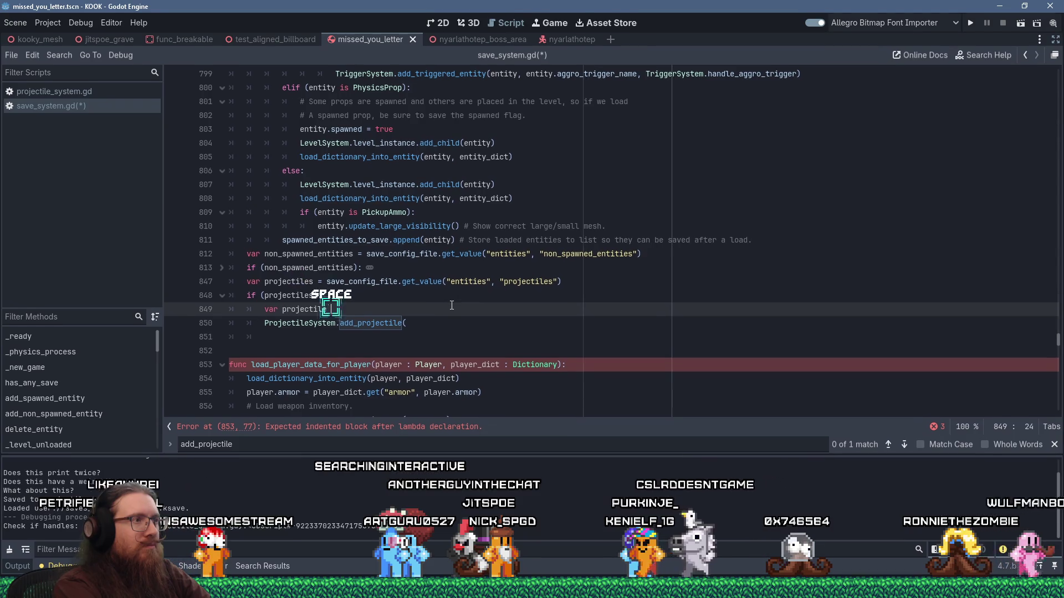
key(ctrl+BackSpace)
key(ctrl+BackSpace)
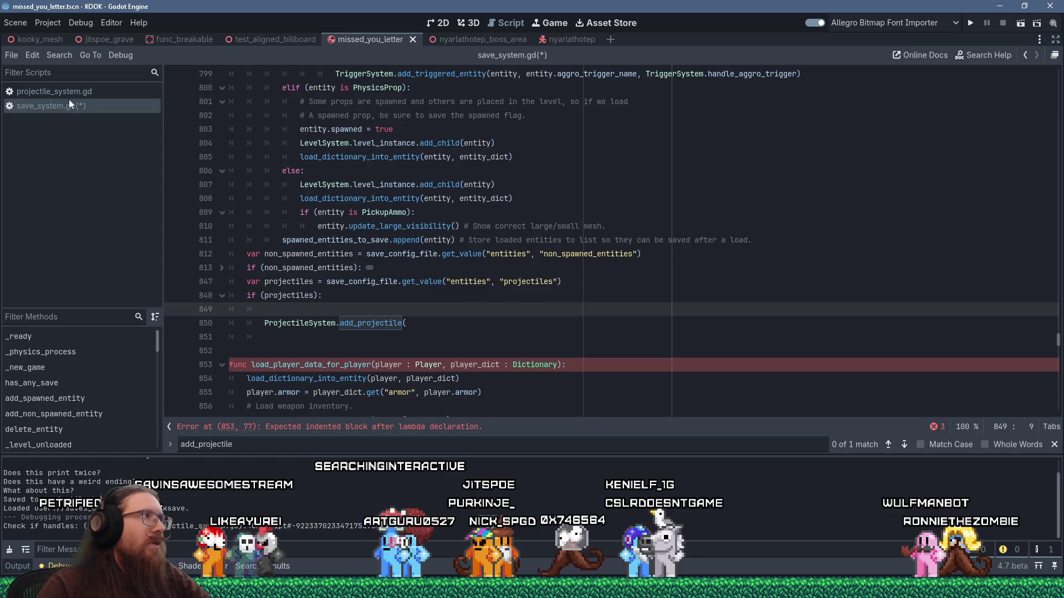
click(74, 91)
scroll(592, 228, down, 4)
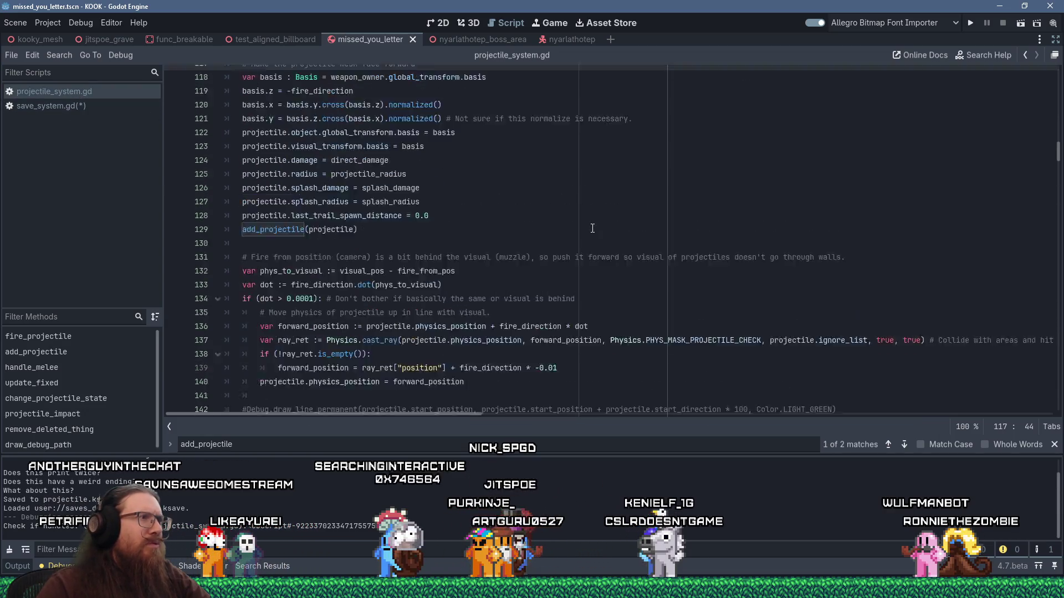
scroll(592, 228, up, 15)
click(642, 208)
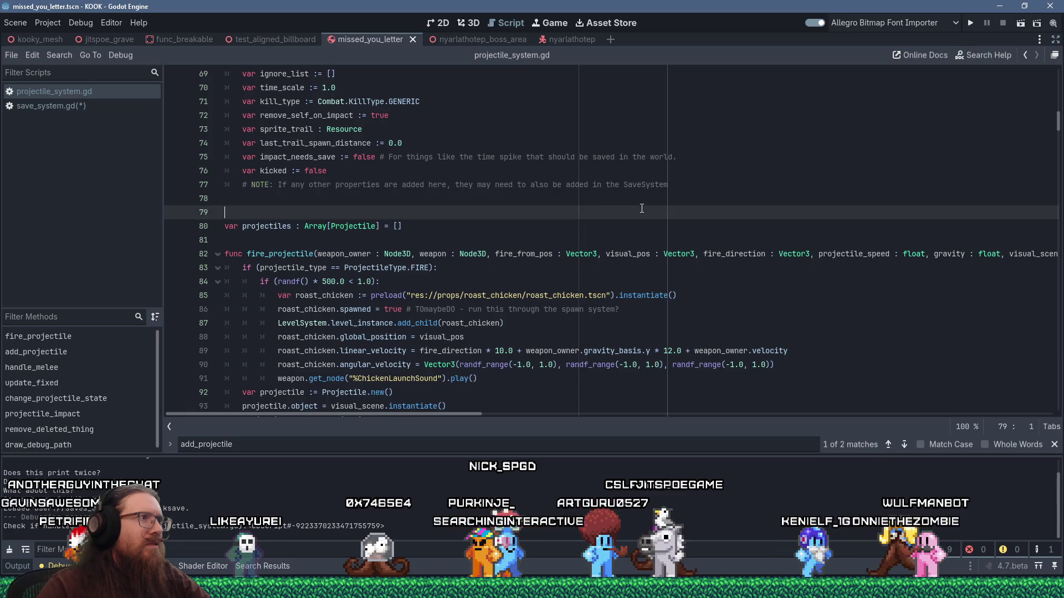
key(ctrl+f)
text(pool)
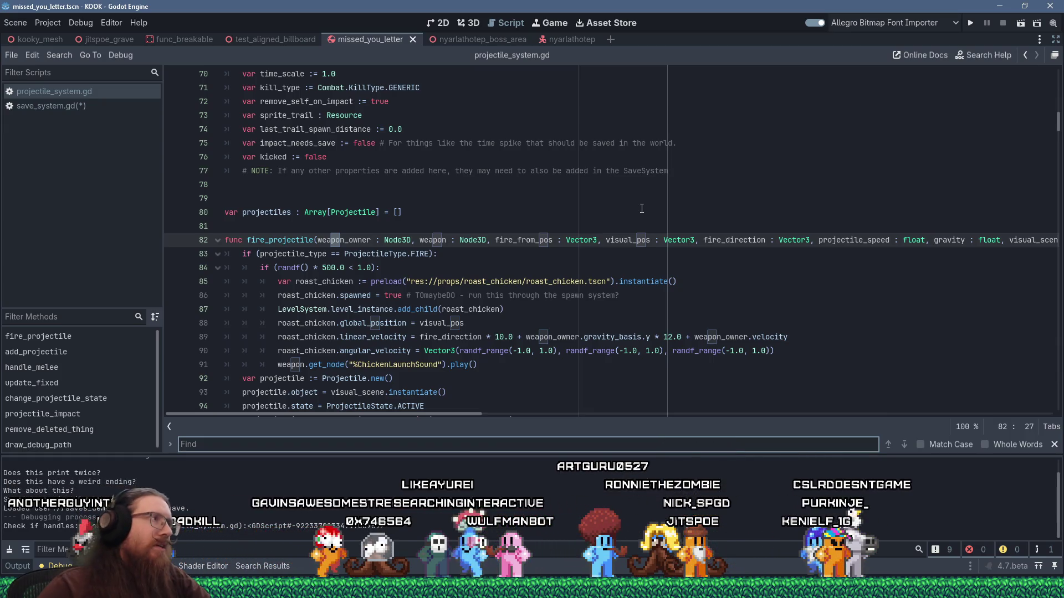
click(22, 108)
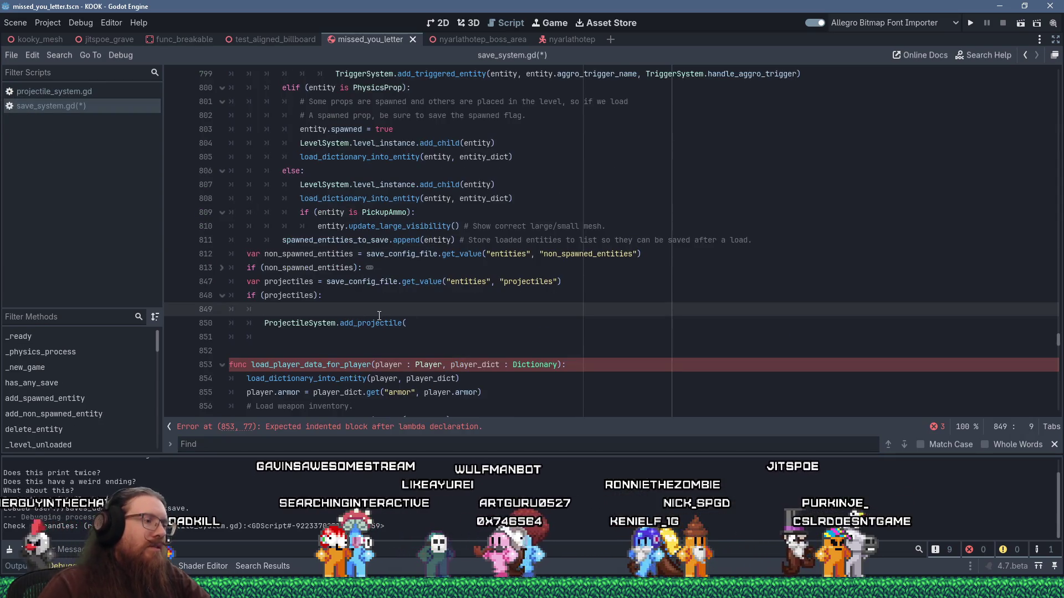
- Add 'var projectile := ProjectileSystem.Projectile.new()' and begin a 'for key in' loop line
text(var projectile := )
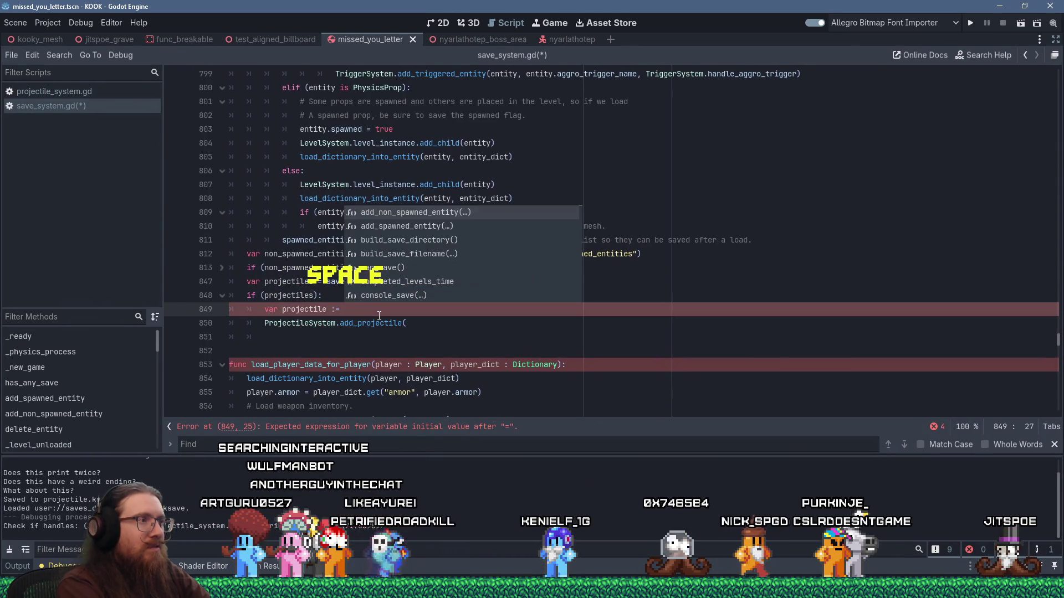
text(Projectile.)
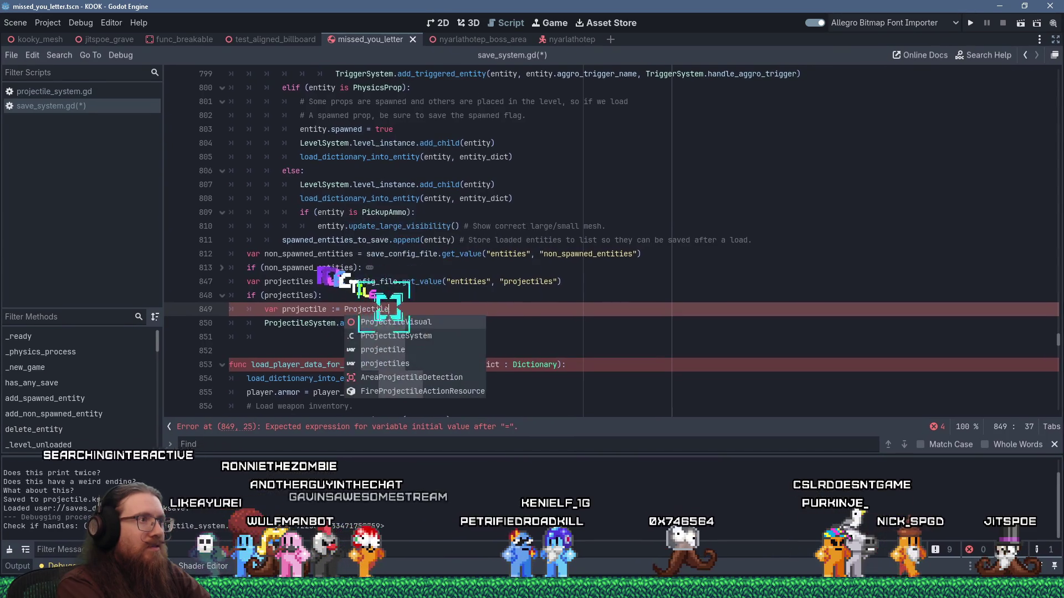
key(BackSpace)
key(BackSpace)
key(BackSpace)
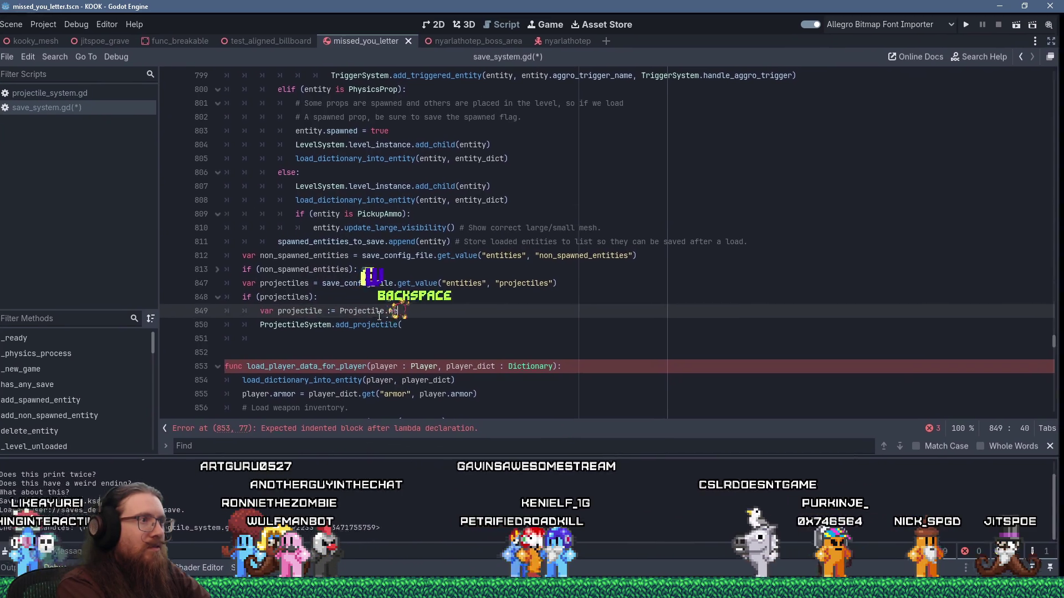
text(le)
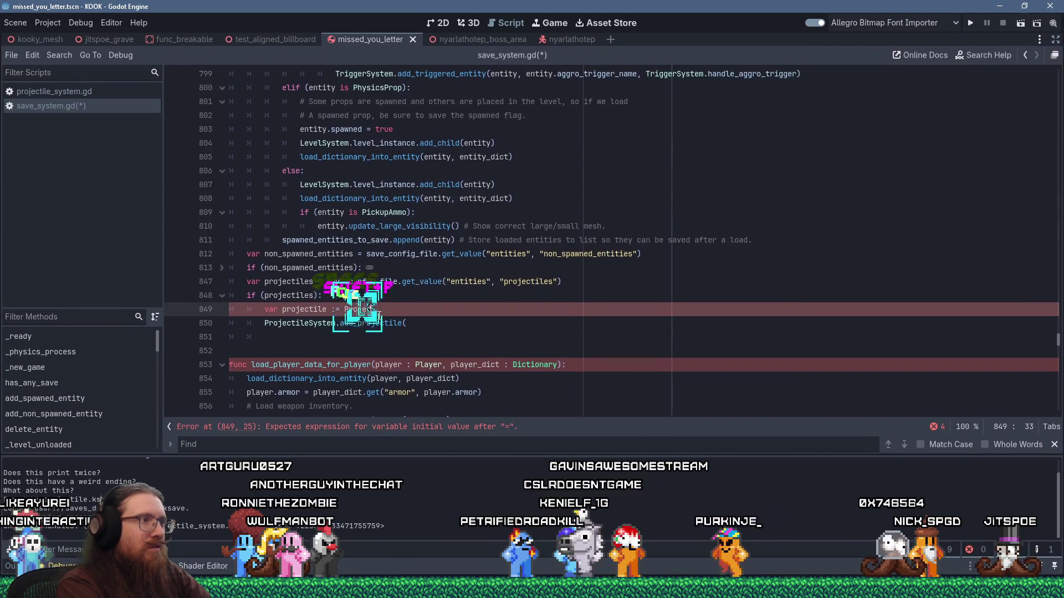
text(System.Projecti)
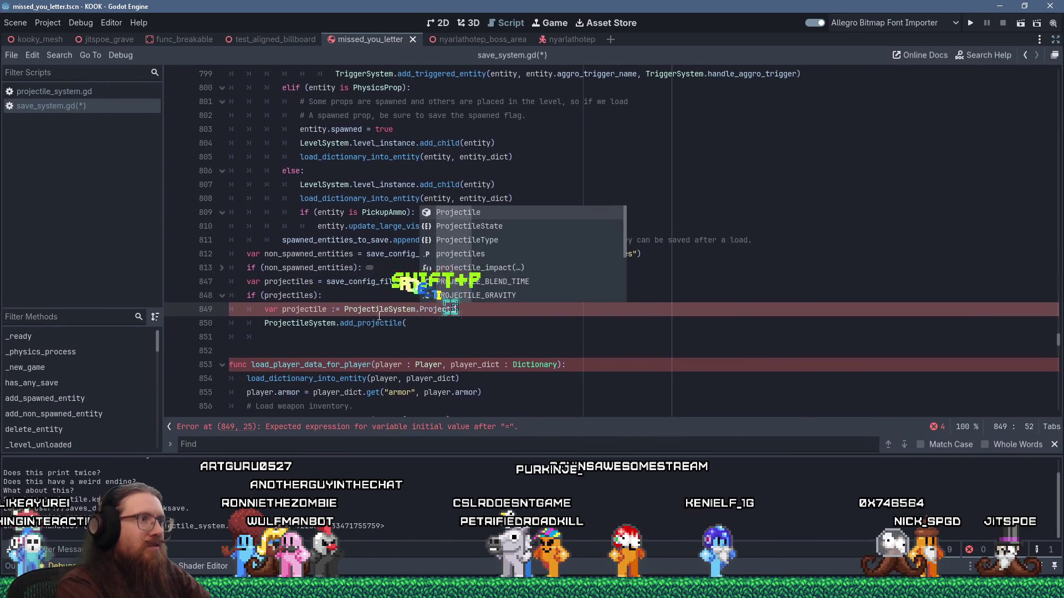
text(le.new())
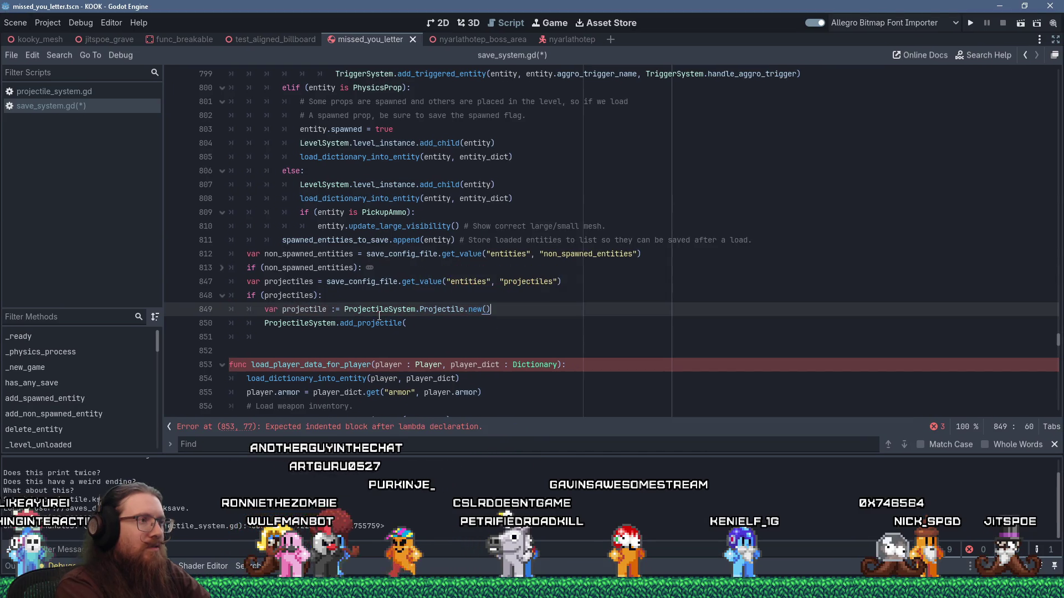
key(Return)
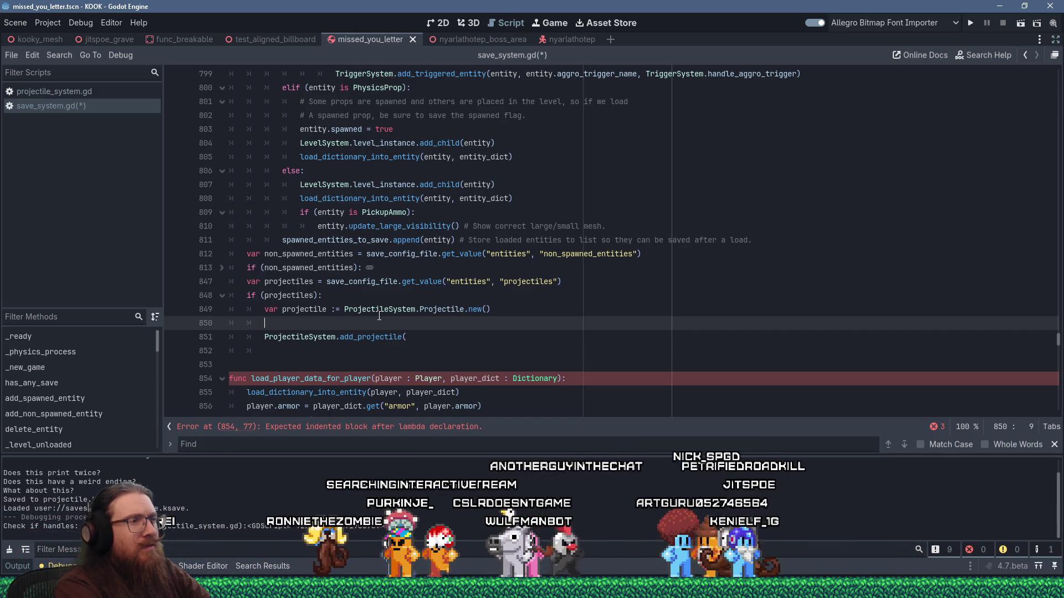
text(for )
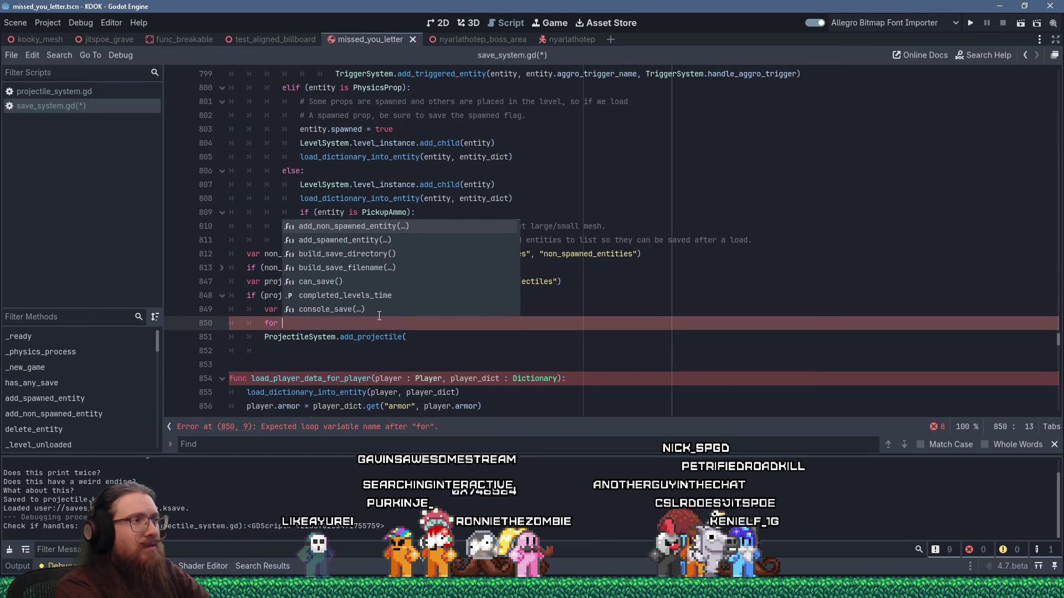
text(key in)
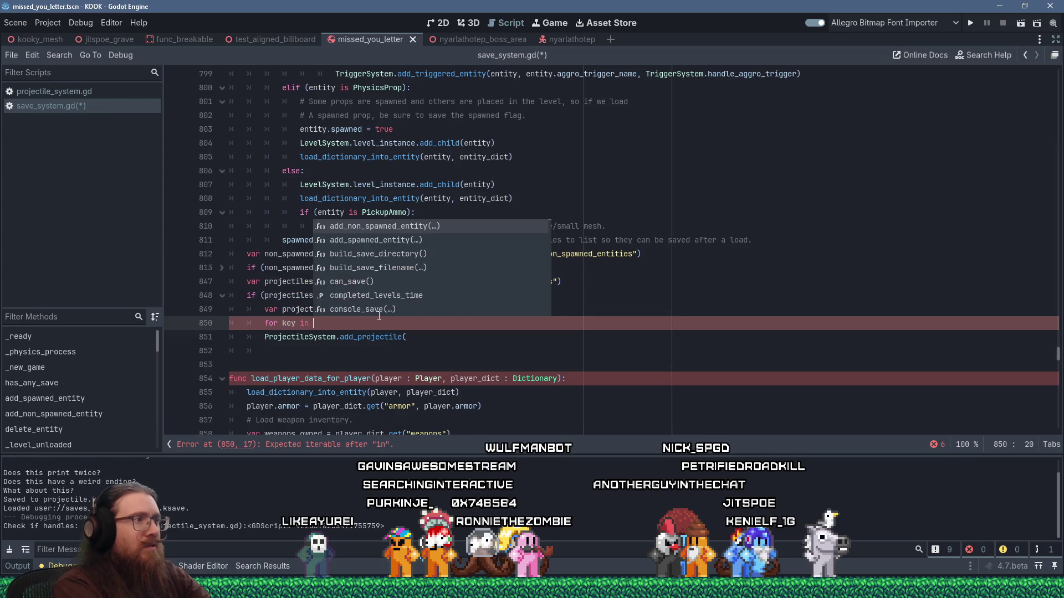
key(Escape)
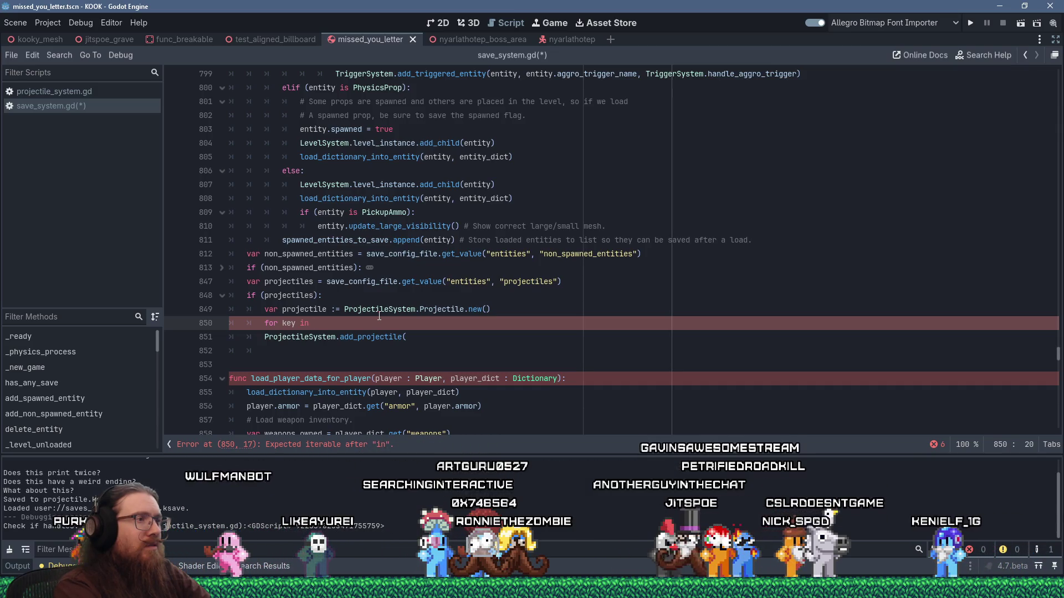
- Move the Projectile.new() line below the loop, indented, and continue the loop with 'projectiles.k'
key(Up)
key(shift+Delete)
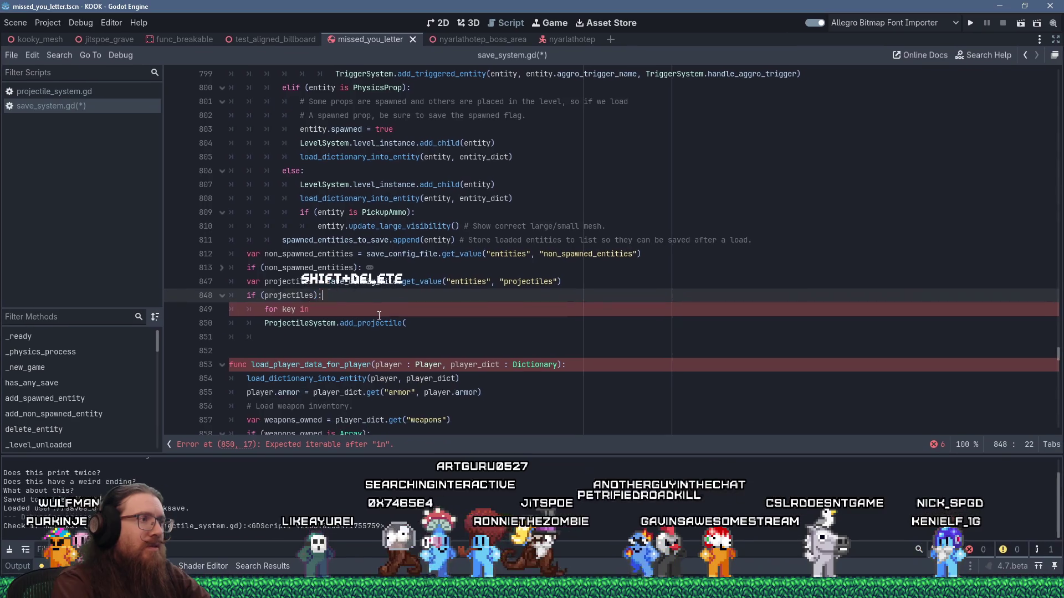
key(Return)
key(shift+Insert)
key(Up)
key(Tab)
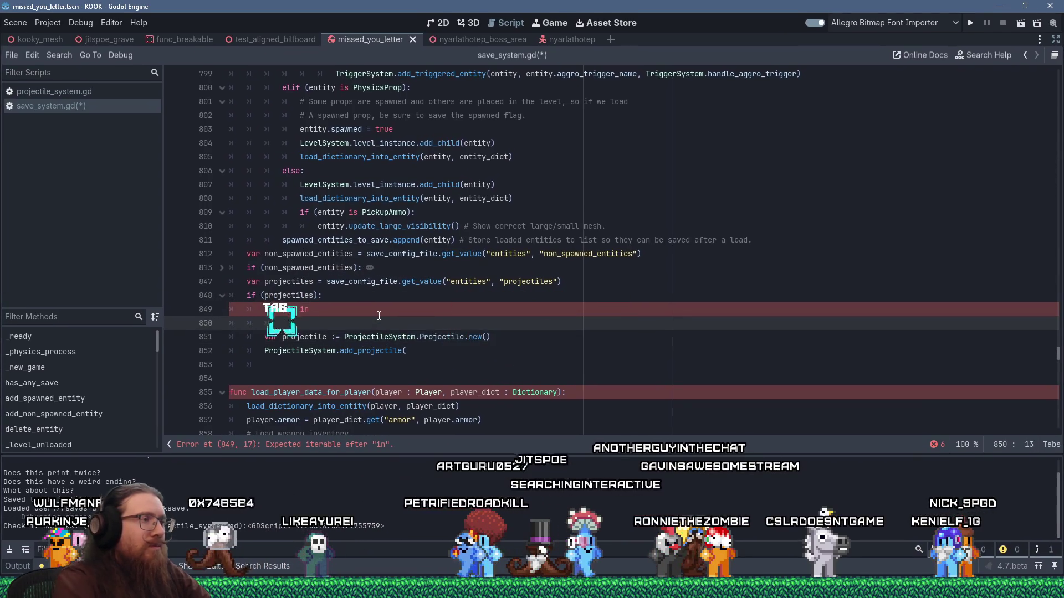
text(for k)
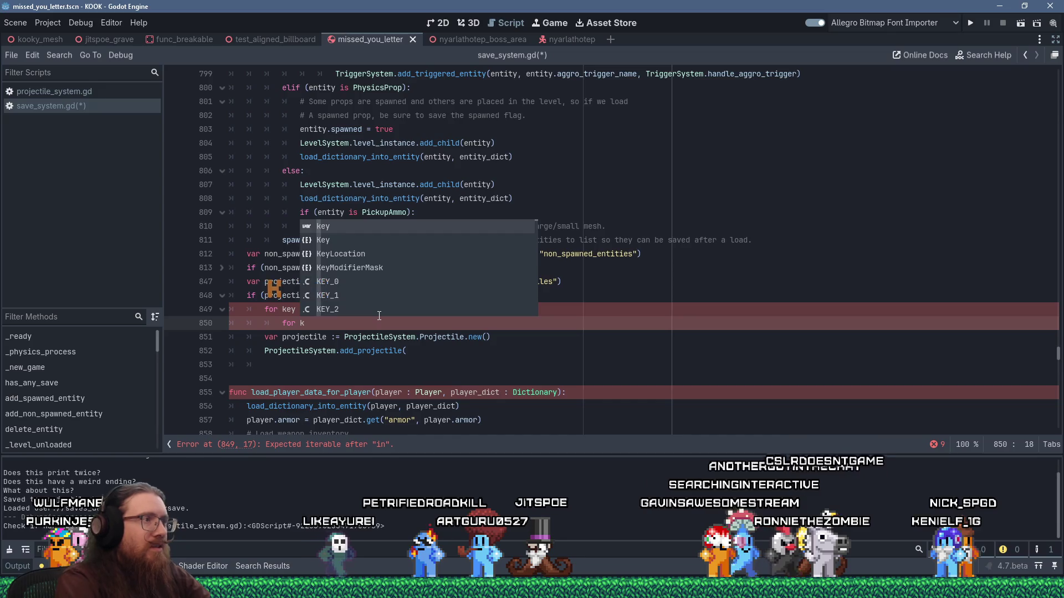
key(Escape)
key(Up)
text(pr)
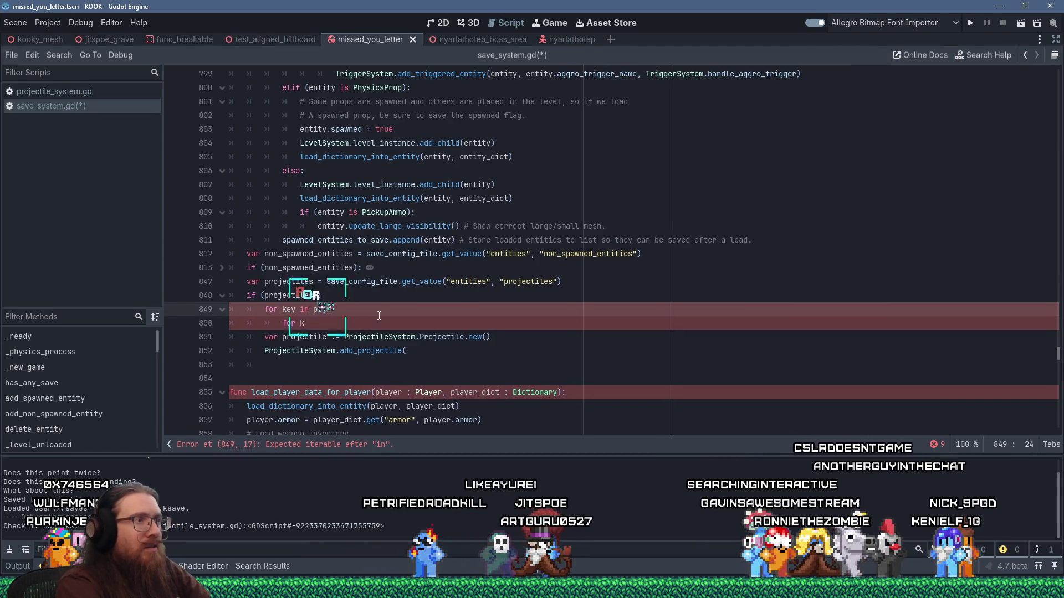
text(ojectiles.k)
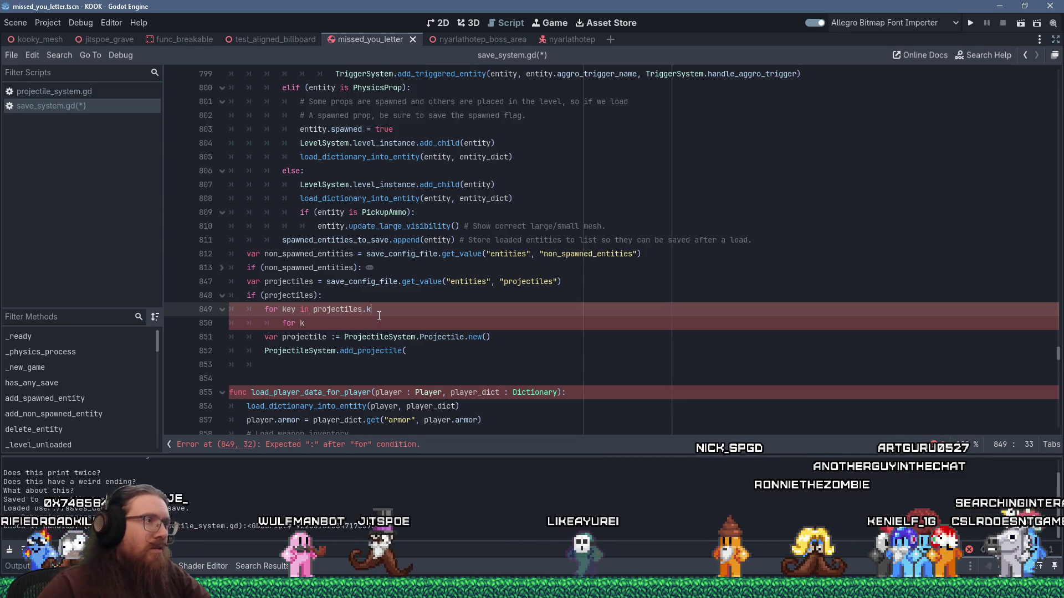
- Declare the projectiles variable on line 847 as a Dictionary
click(316, 282)
text(: Dictionary)
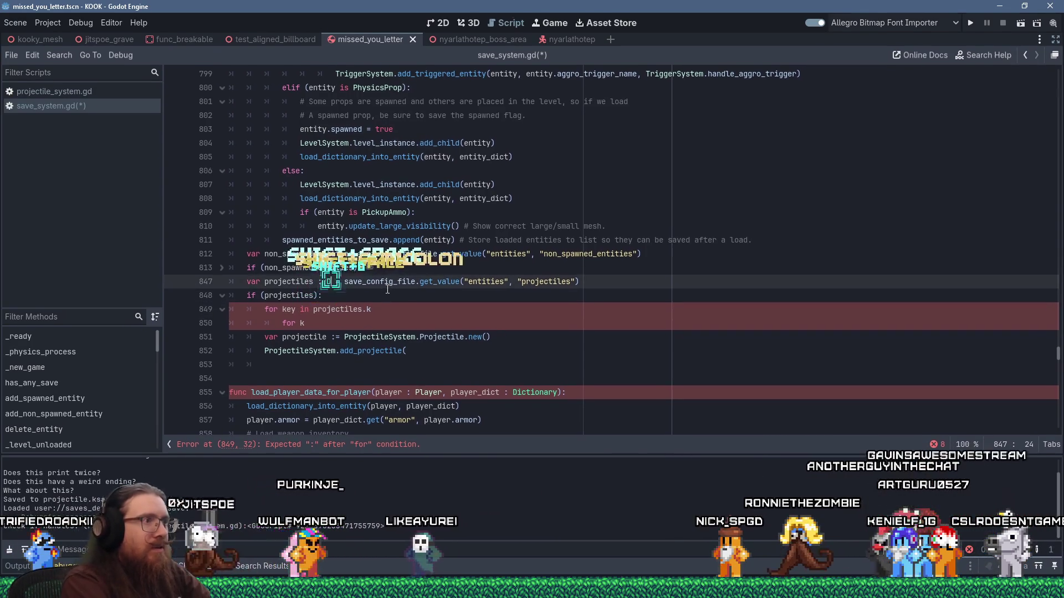
text(ary)
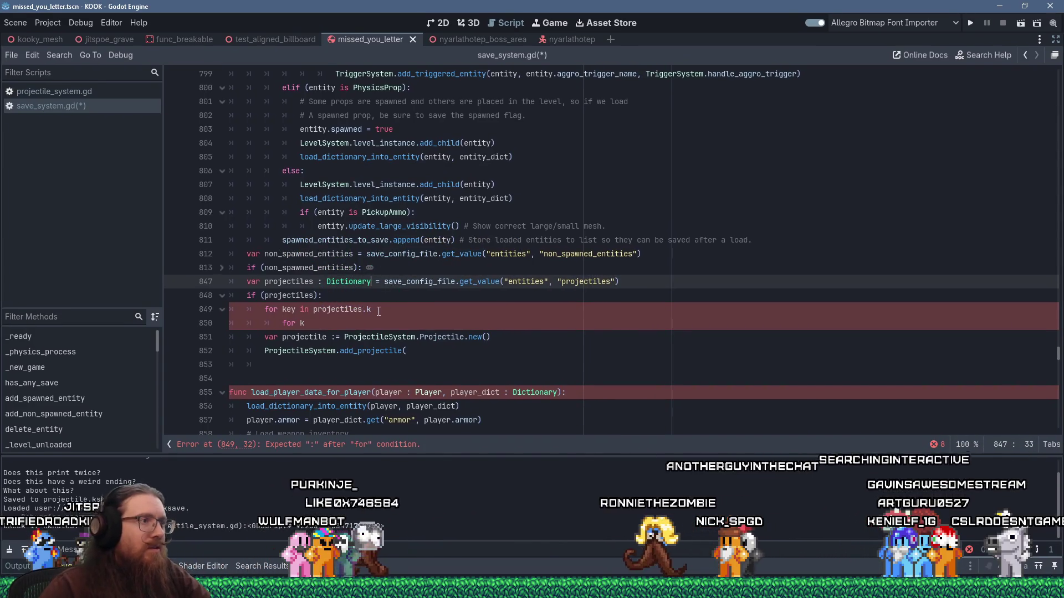
click(367, 310)
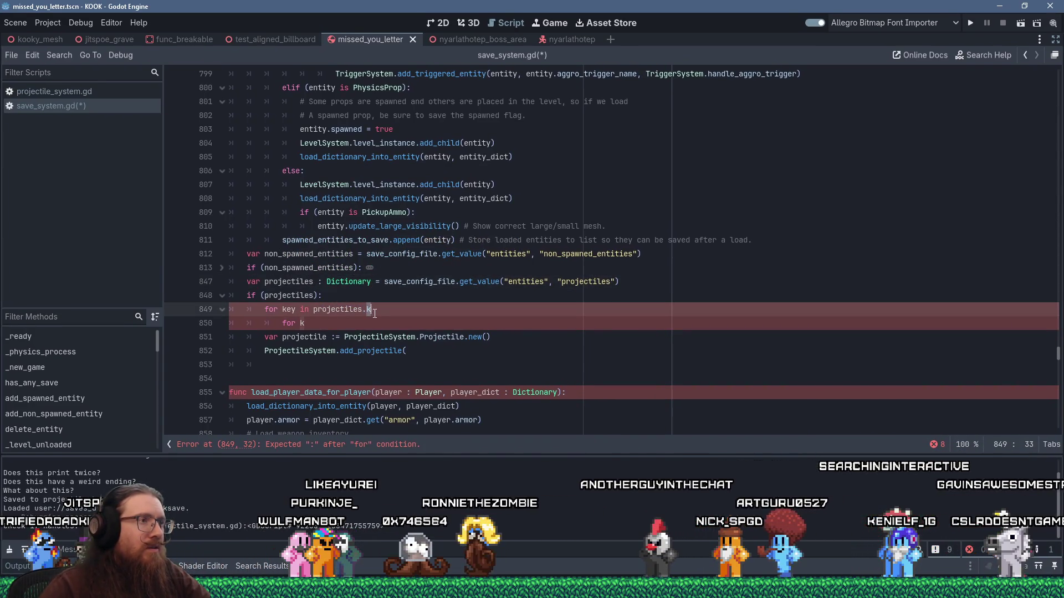
click(652, 283)
text(, {})
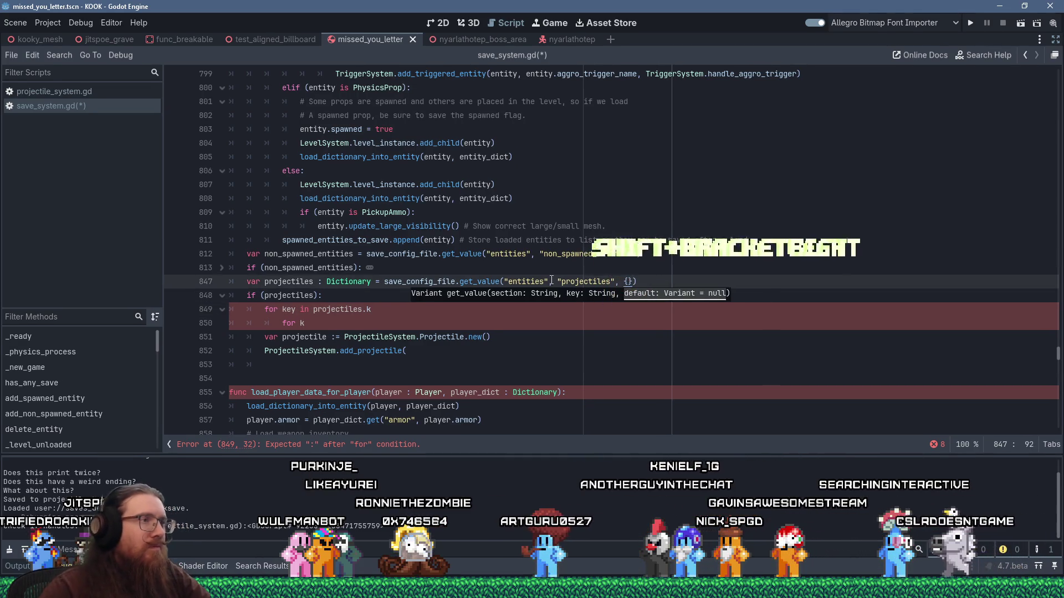
click(384, 311)
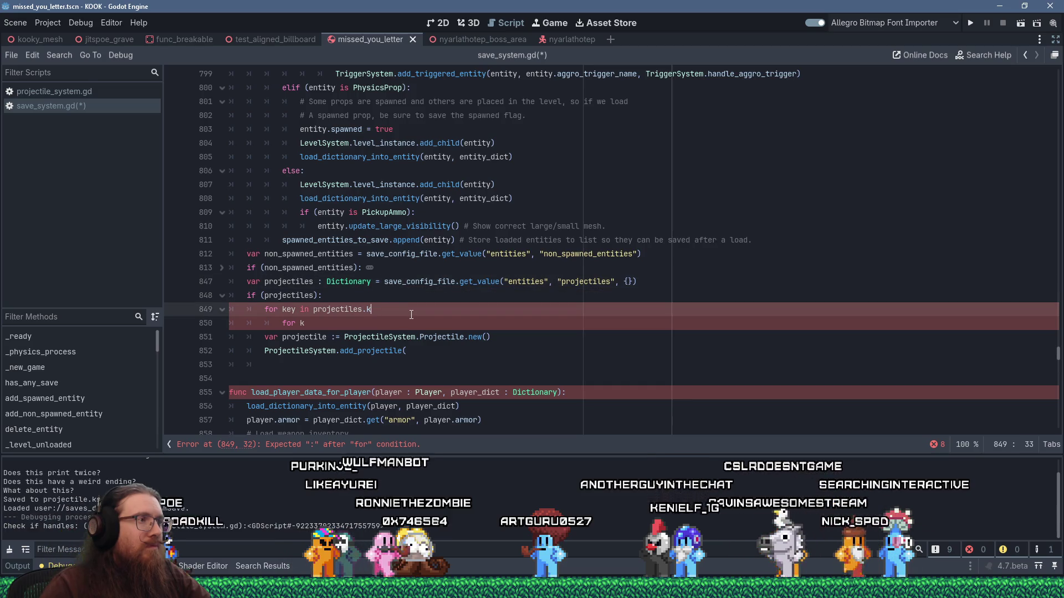
- Finish the loop as 'for key in projectiles.keys():' and add 'if (key.begins_with(":")):' inside
key(BackSpace)
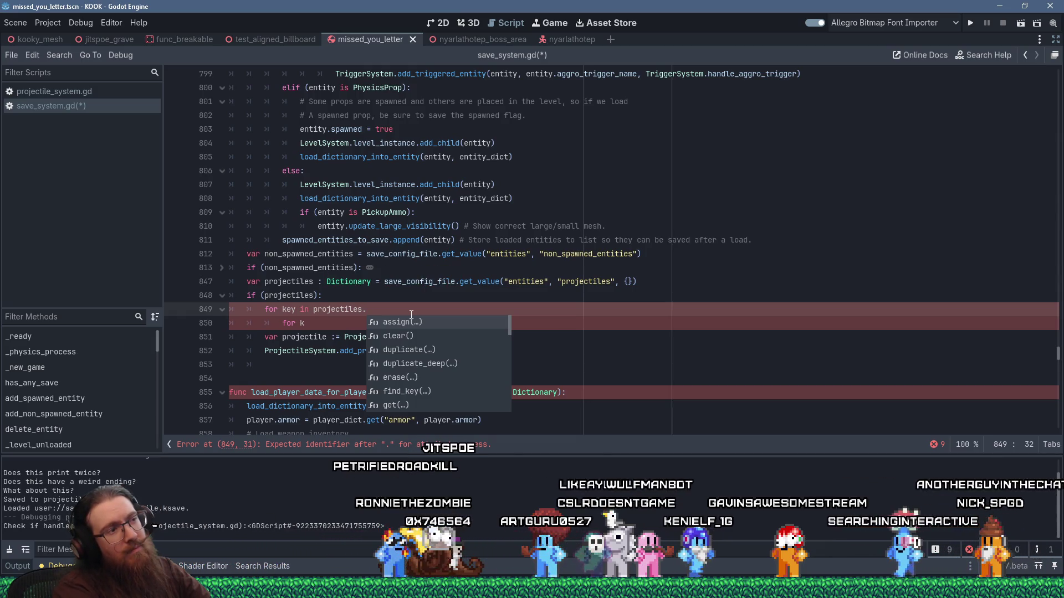
text(key)
key(Return)
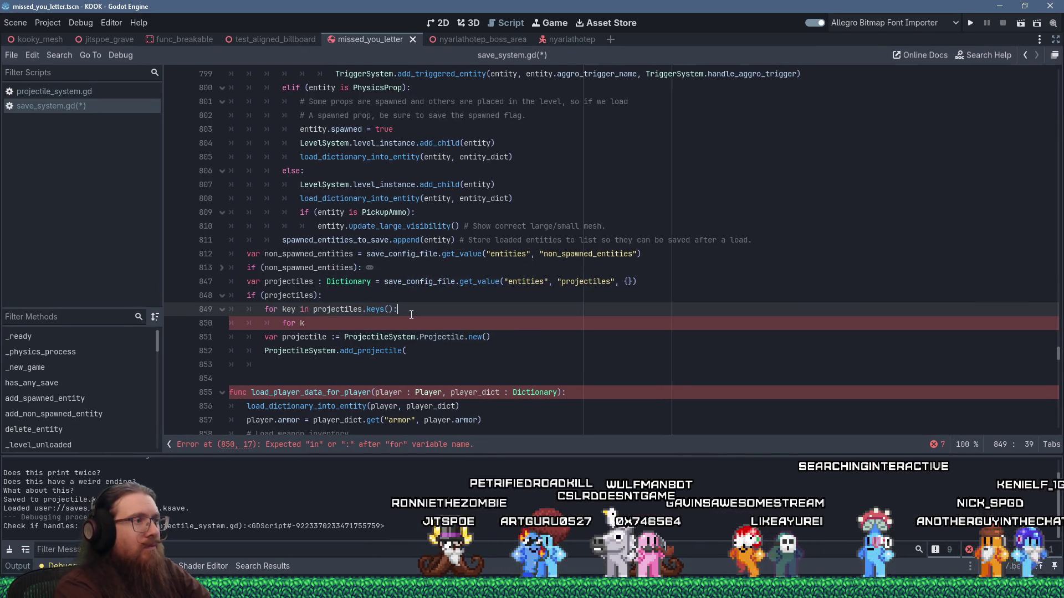
key(Down)
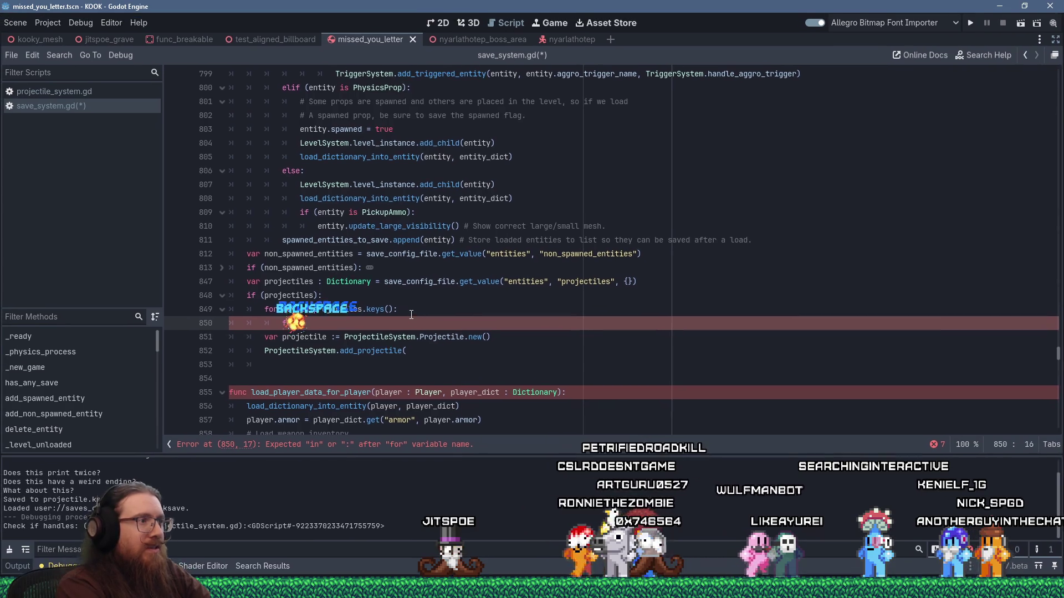
key(BackSpace)
text(if )
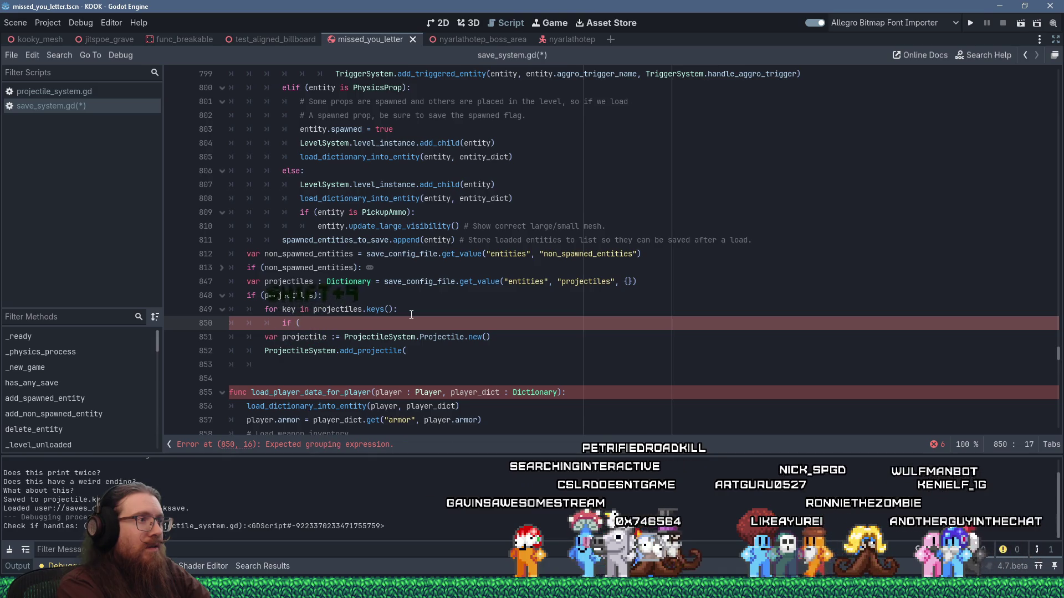
text((key)
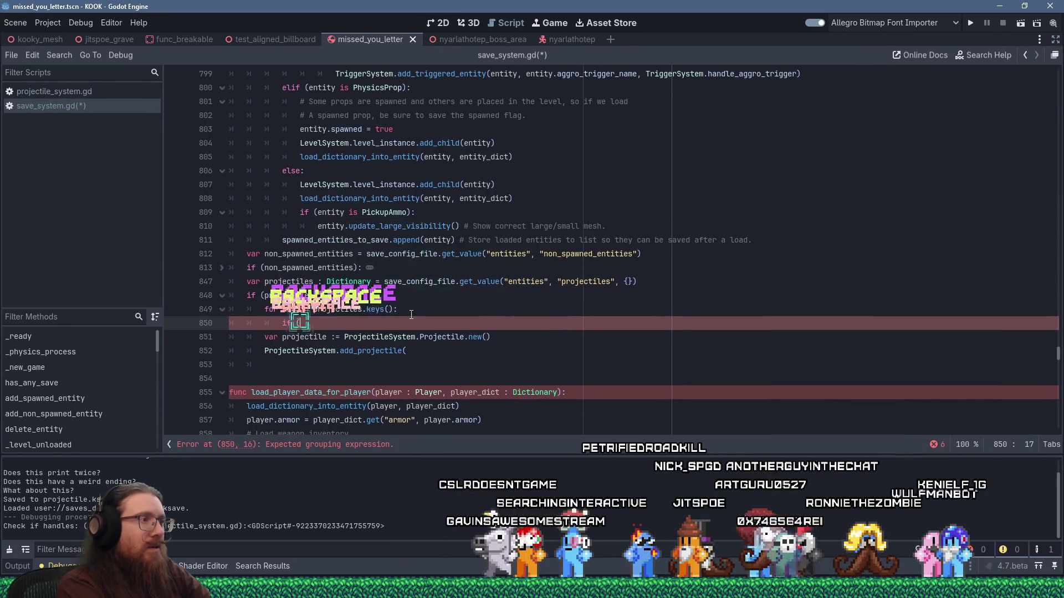
text(.begi)
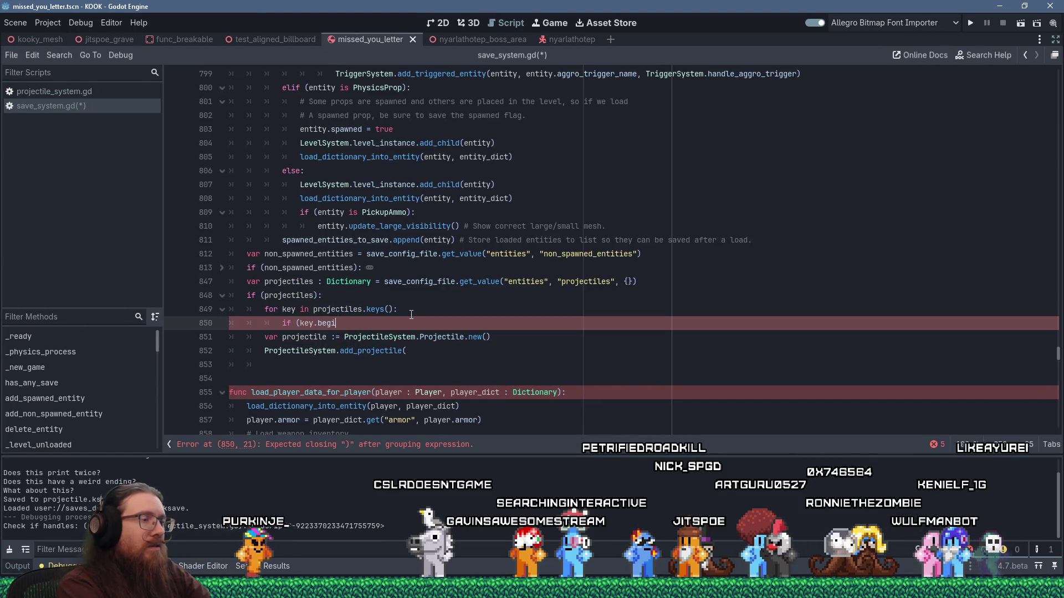
text(ns_with)
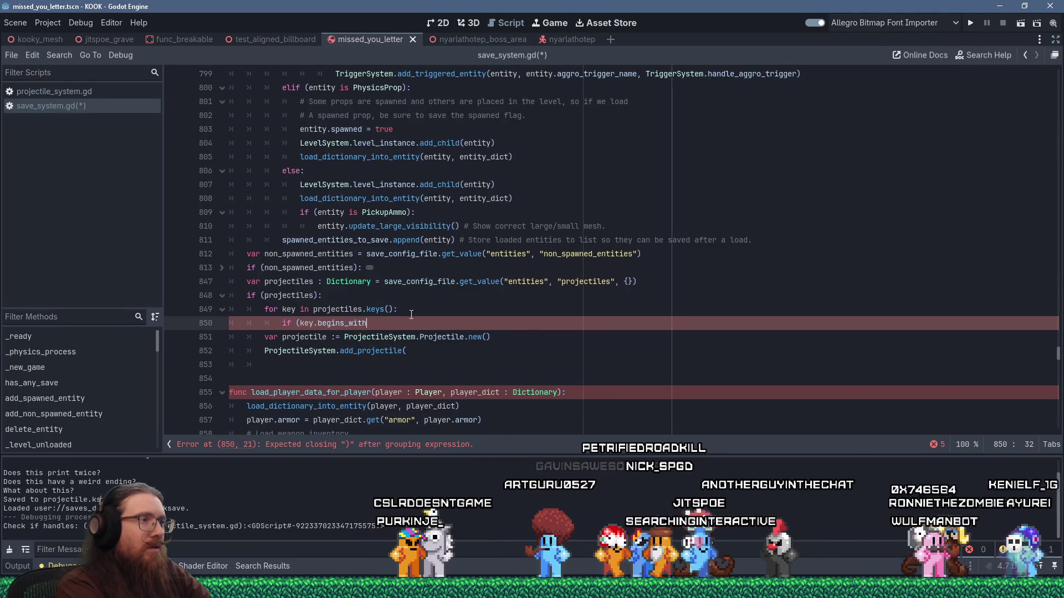
text((":)
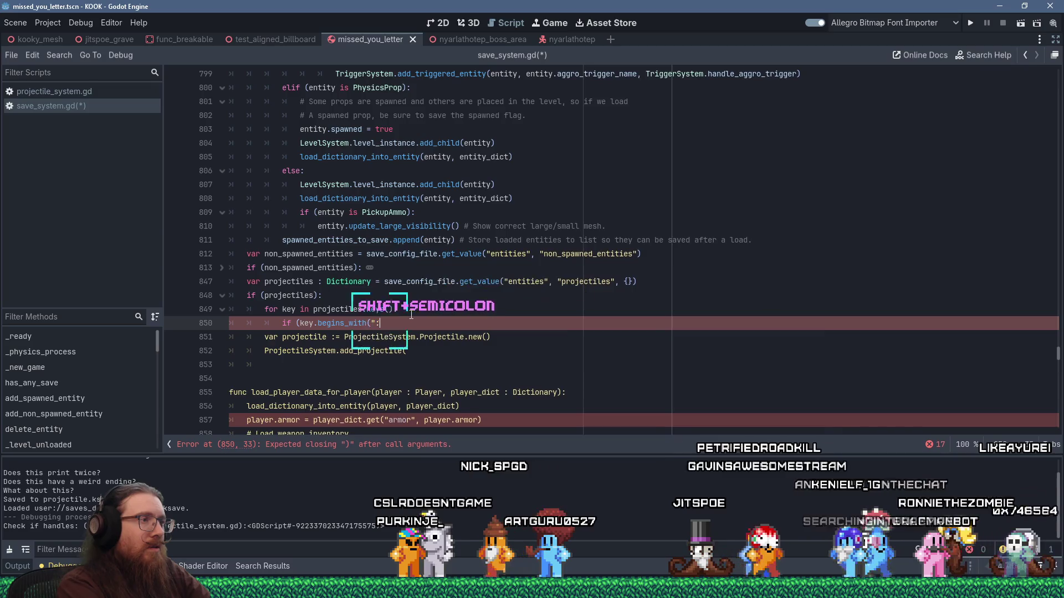
text(")):)
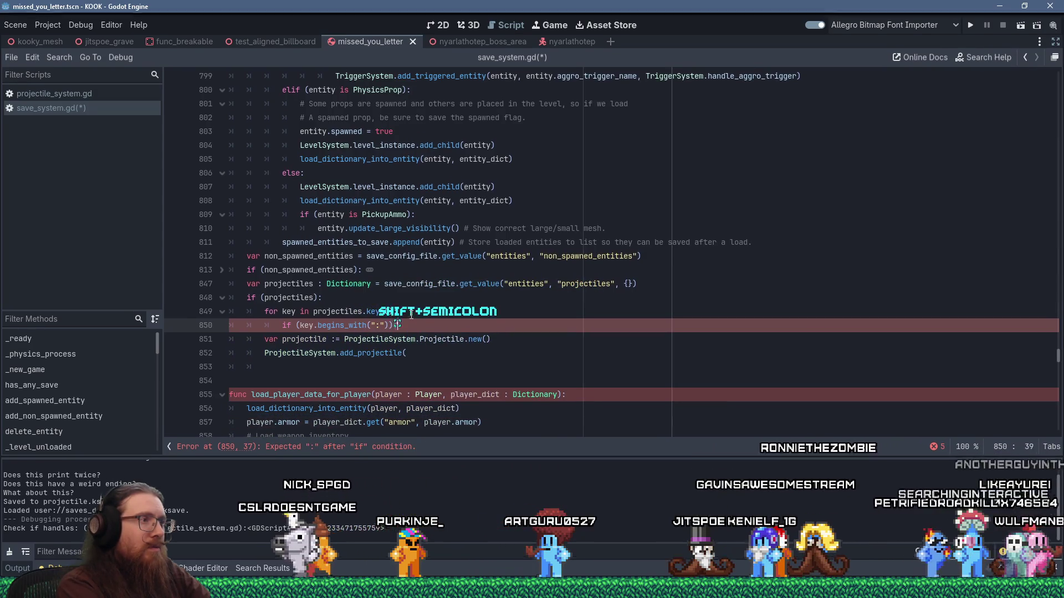
- Give the ':' check a '# TODO: Convert ID' body and add an 'elif' for '*' keys with 'pass # TODO'
key(Return)
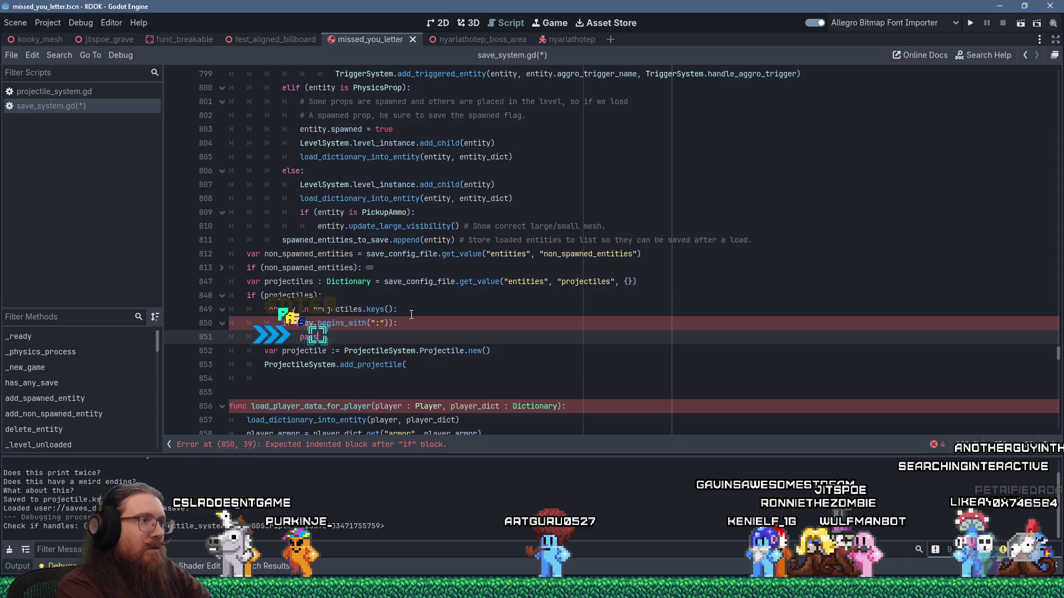
text( # TODO: C)
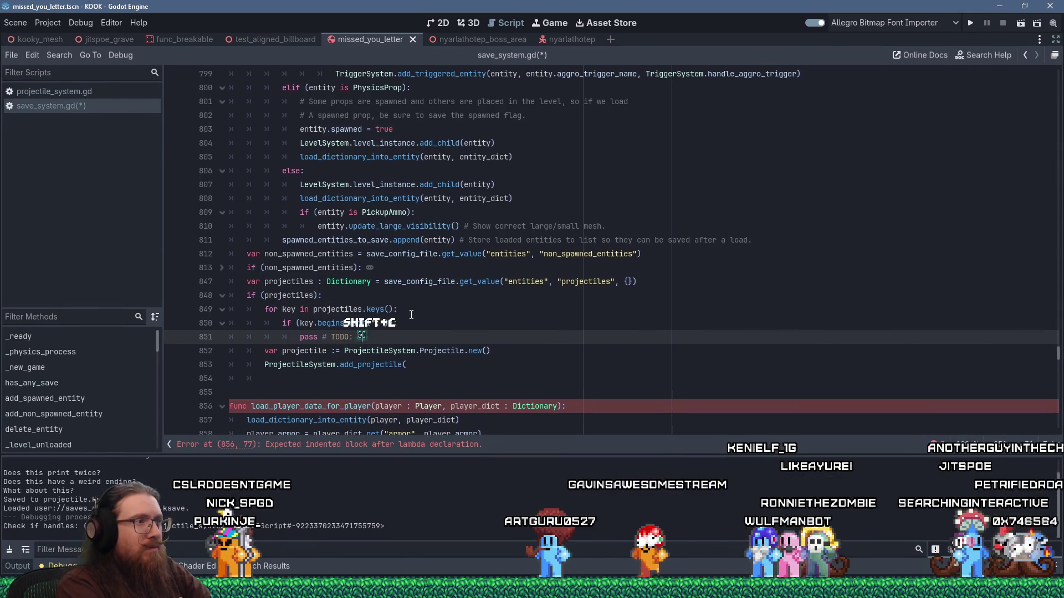
text(onvert ID)
key(Return)
key(BackSpace)
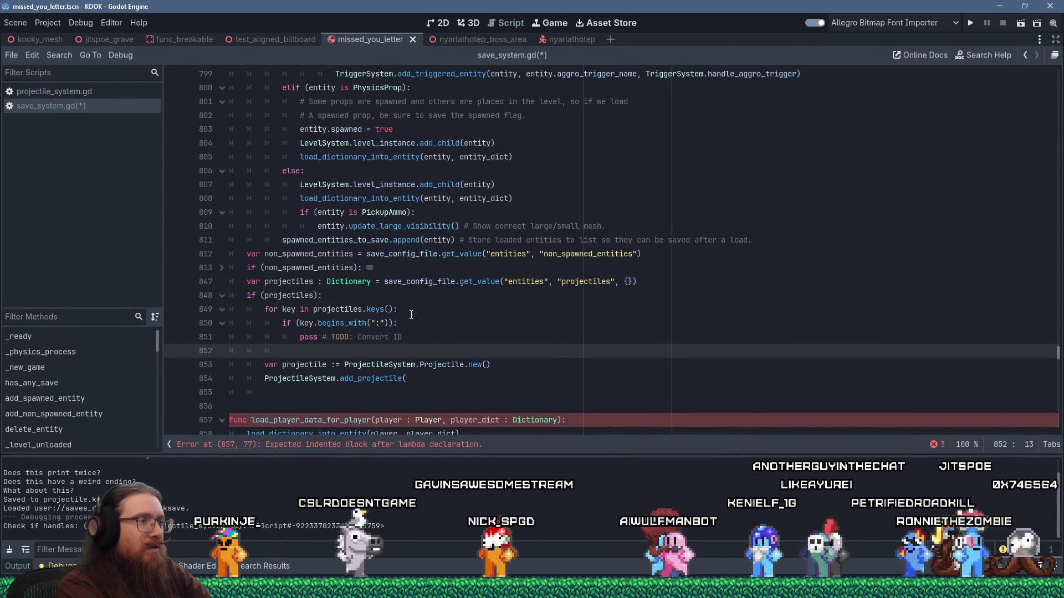
text(elif (ke)
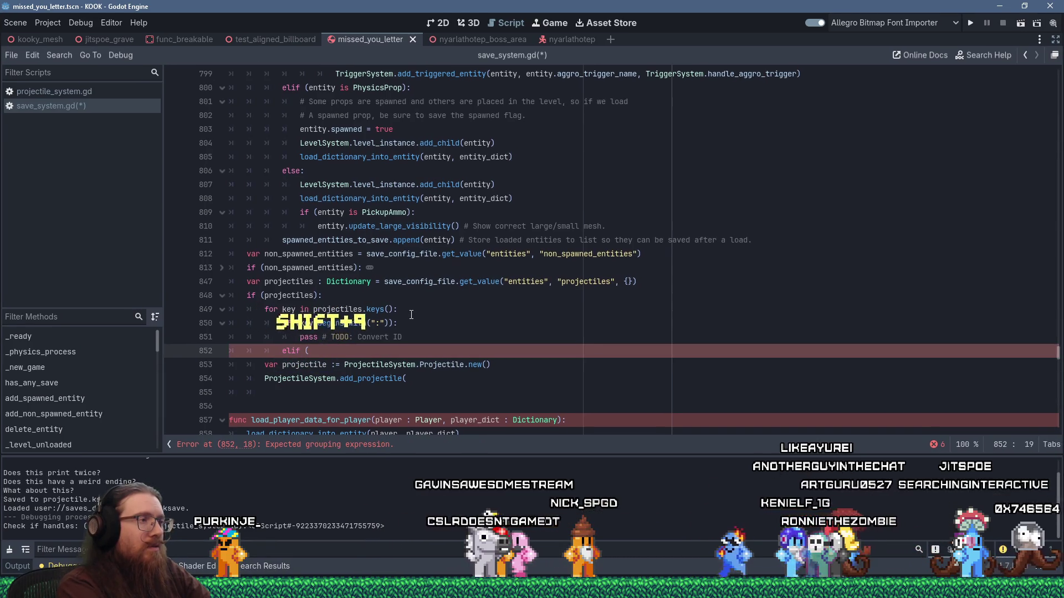
text(y.begins_with)
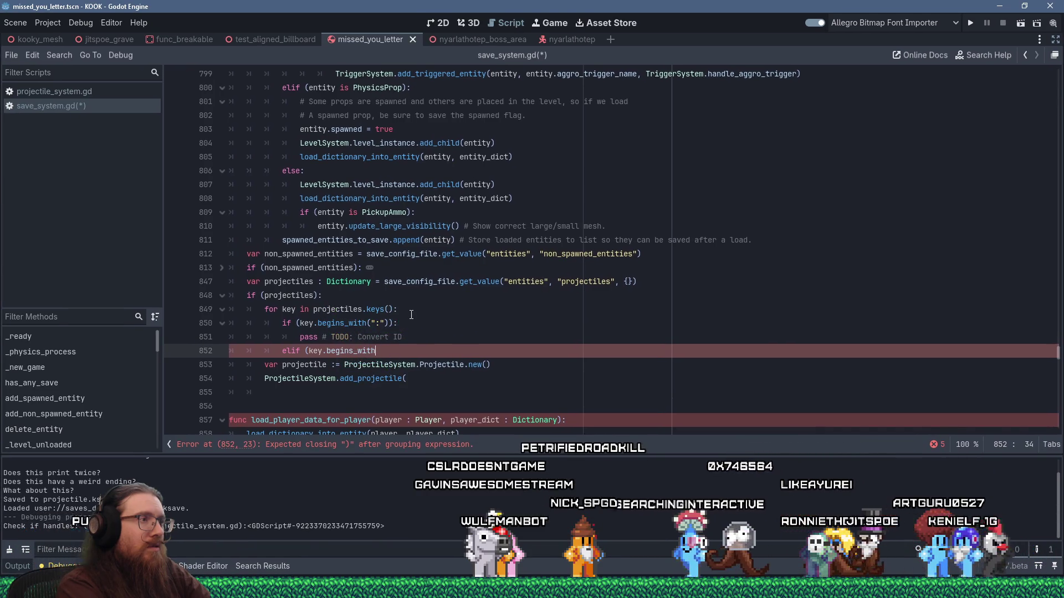
text(("*"))
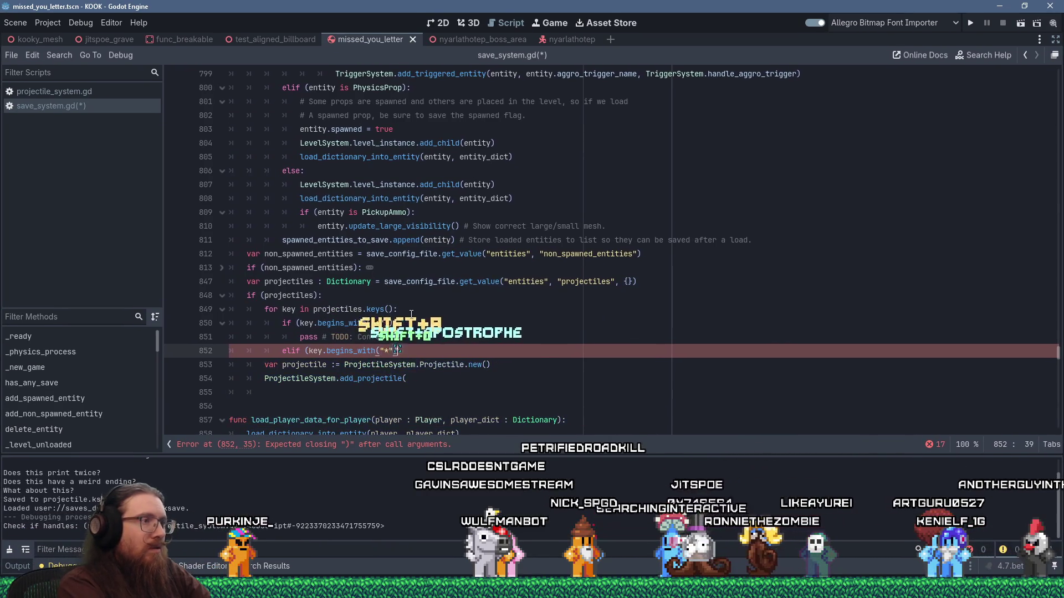
text():)
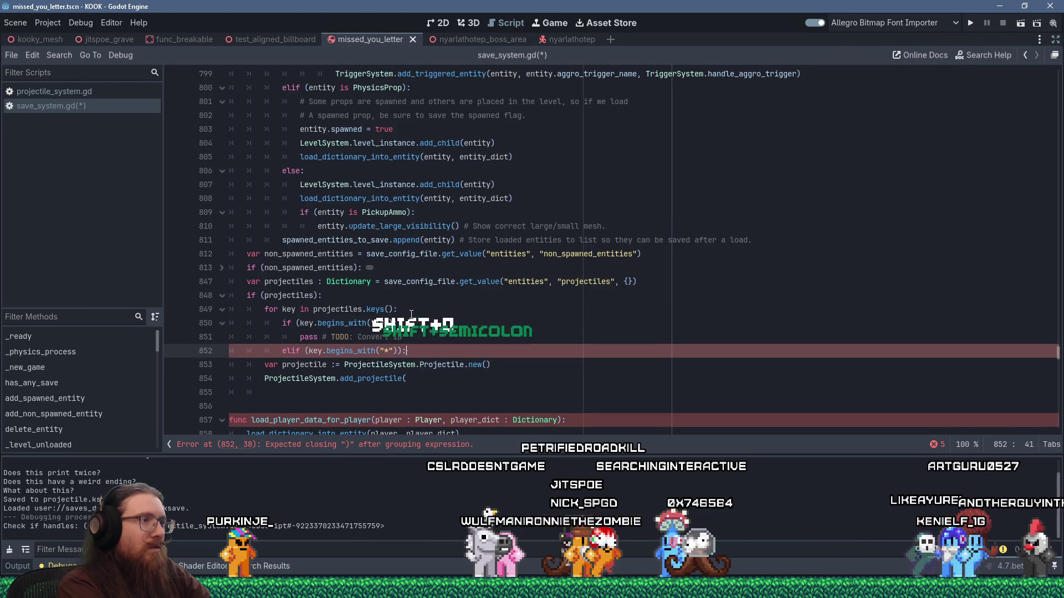
key(Return)
text(pass # TODO)
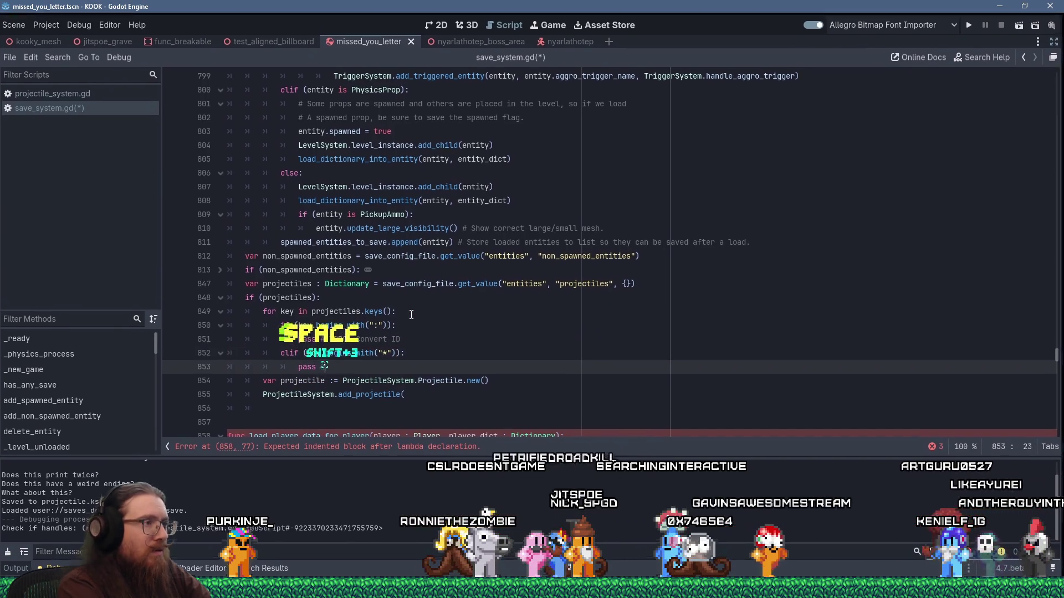
key(Return)
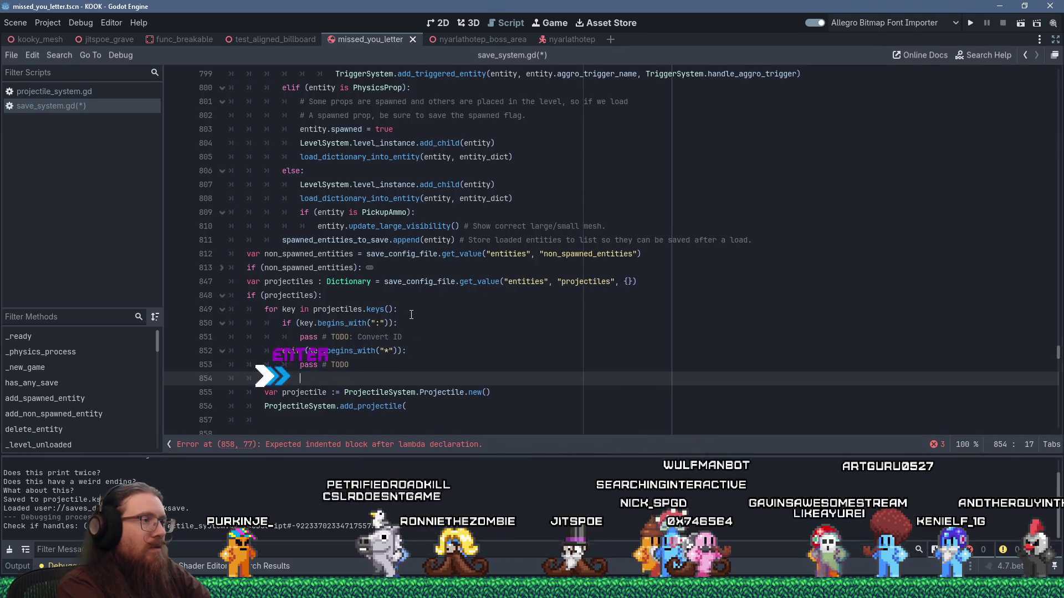
key(BackSpace)
- Add an 'else:' branch beginning 'projectile[key] ='
text(else::)
key(Return)
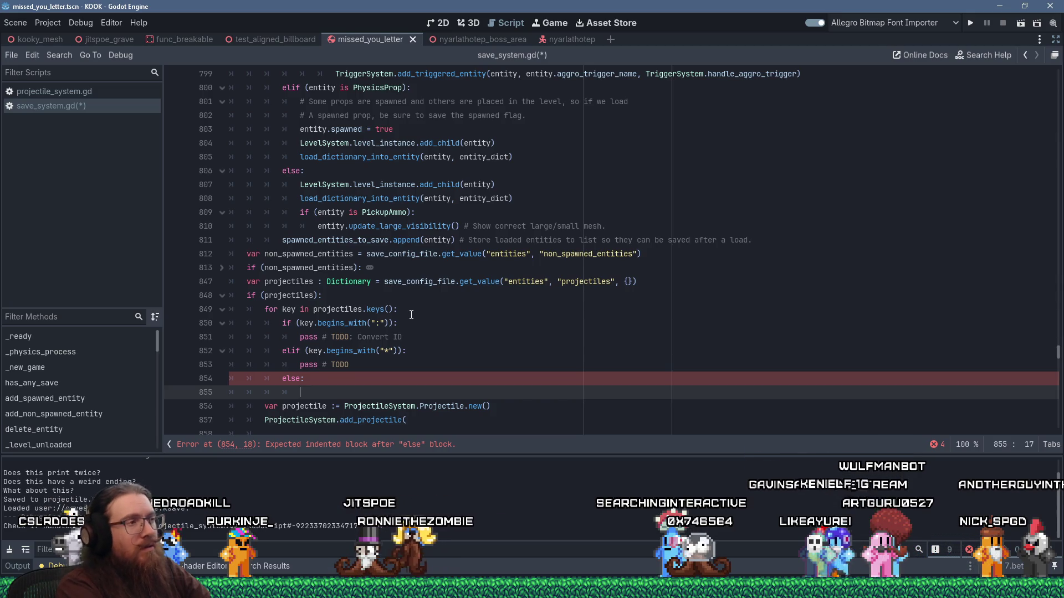
text(projectile)
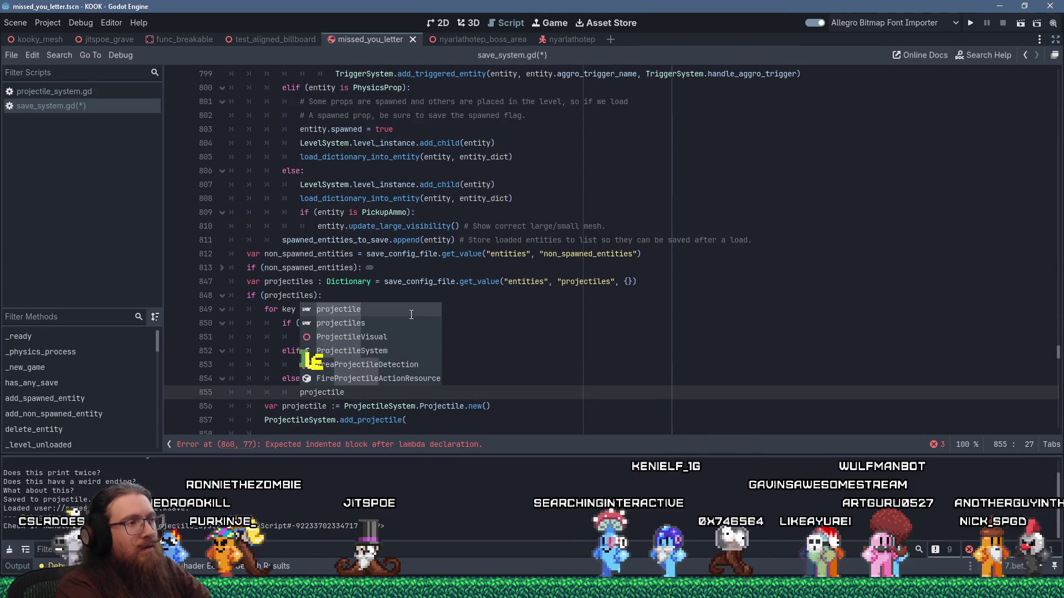
text([ke)
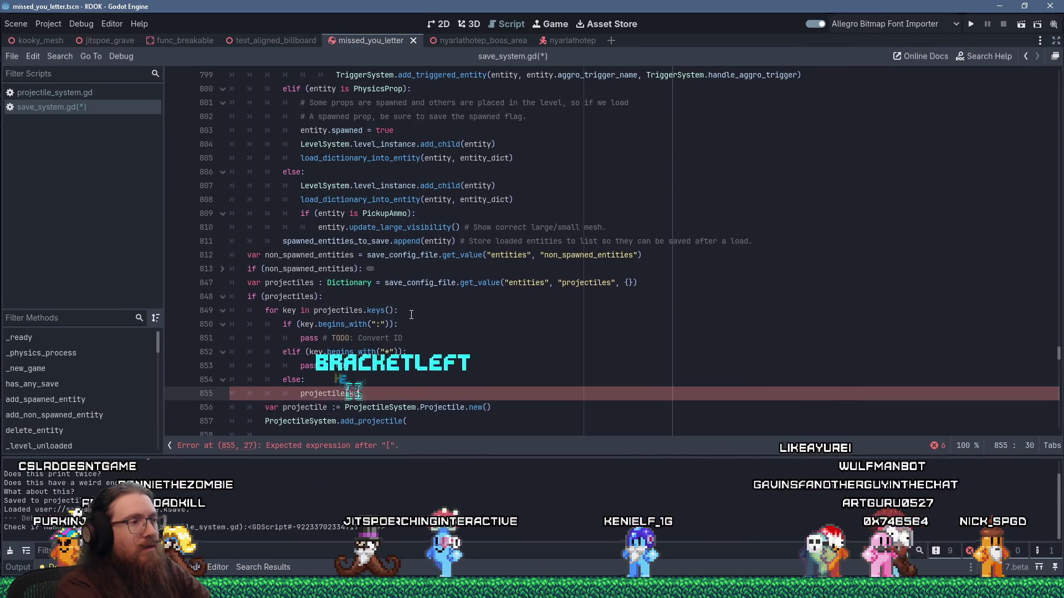
text(y] =)
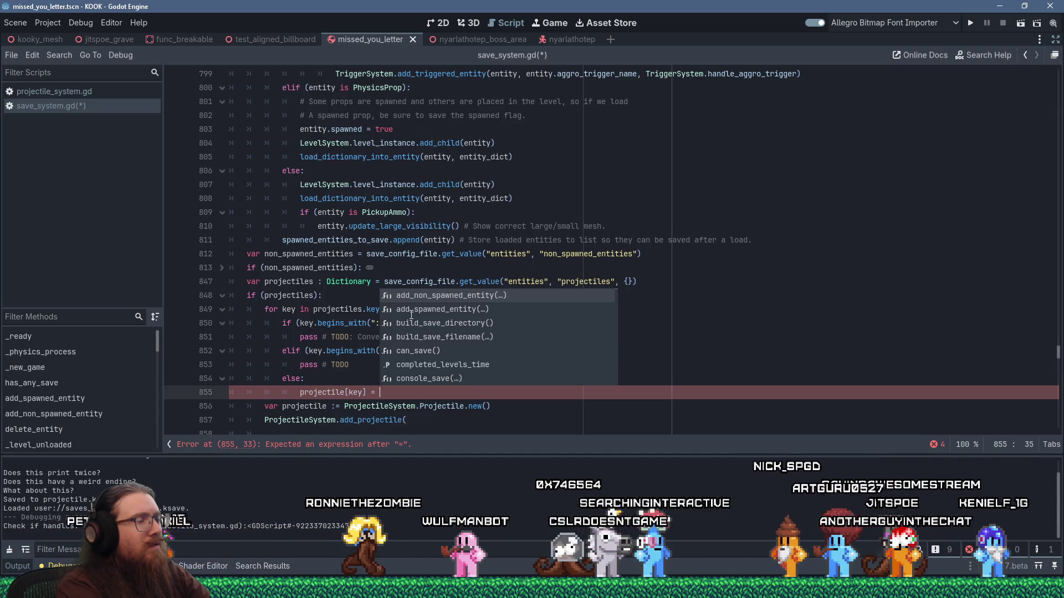
key(Escape)
- Move the Projectile.new() line above the for loop and complete 'add_projectile(projectile)'
key(Right)
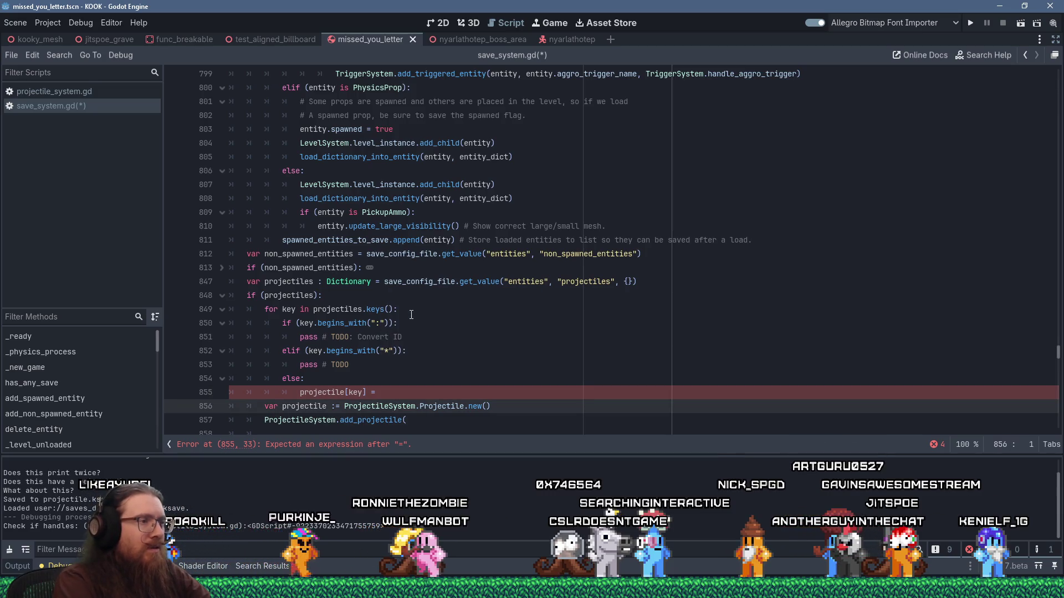
key(shift+Delete)
key(Up)
key(Up)
key(Up)
key(End)
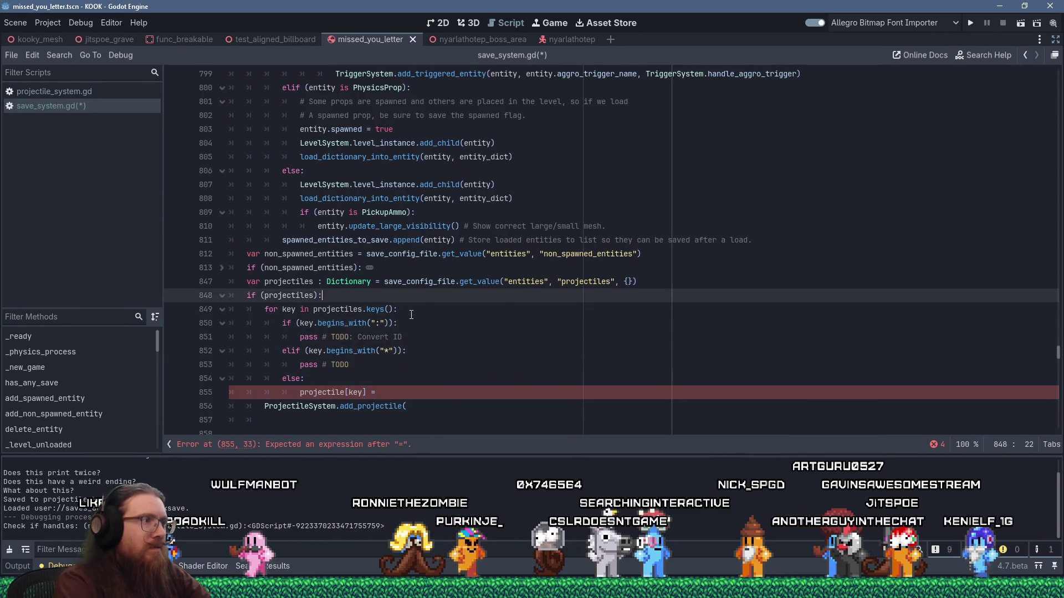
text(var projectile := ProjectileSystem.Projectile.new())
key(Down)
key(Down)
key(Down)
key(End)
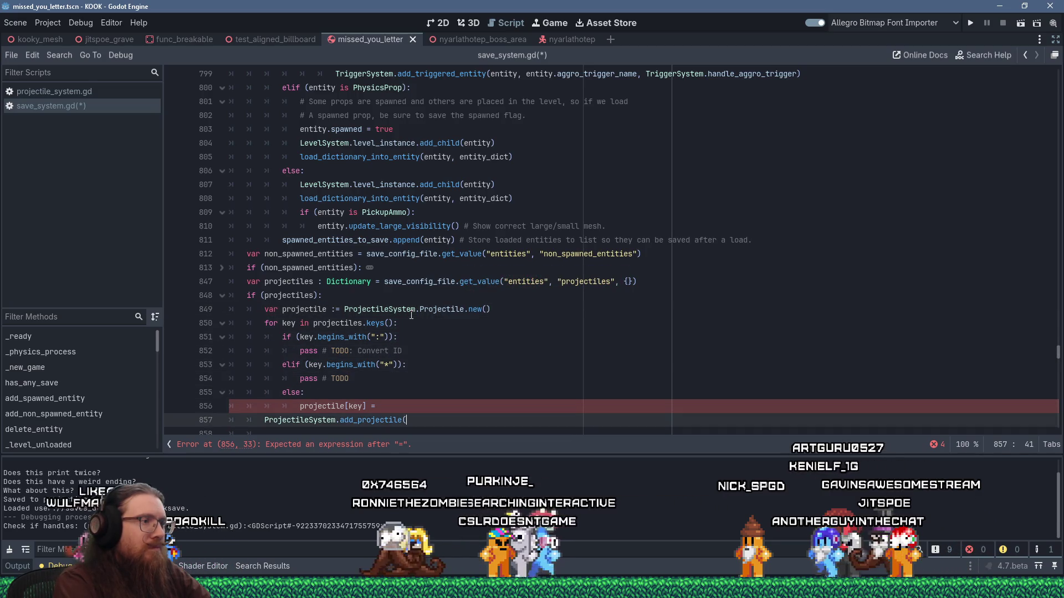
text(projectile))
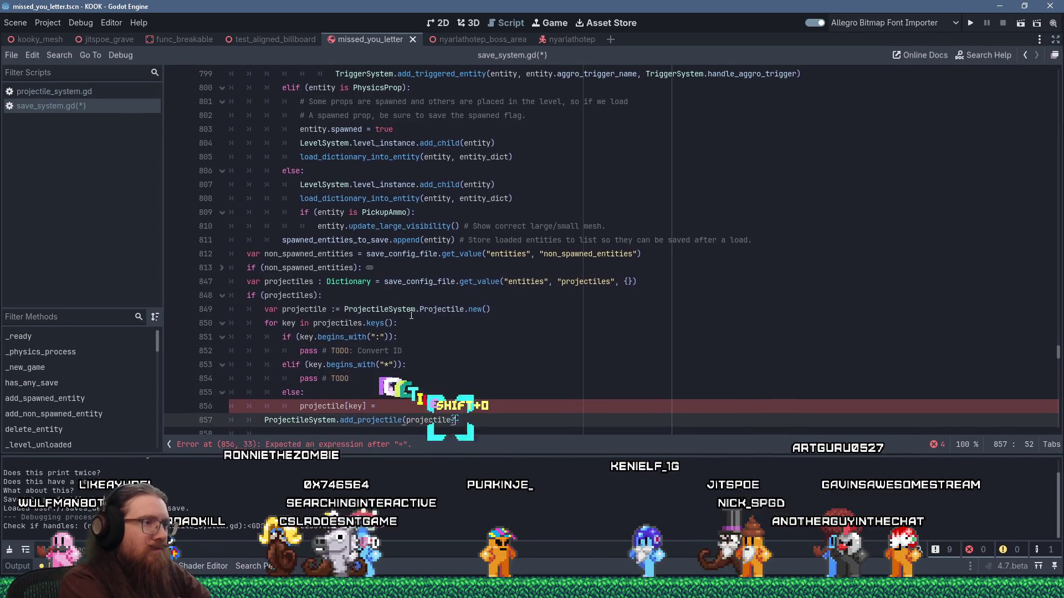
- Remove the stray 'p' from the unfinished 'projectile[key] =' assignment
key(Up)
key(Up)
key(Down)
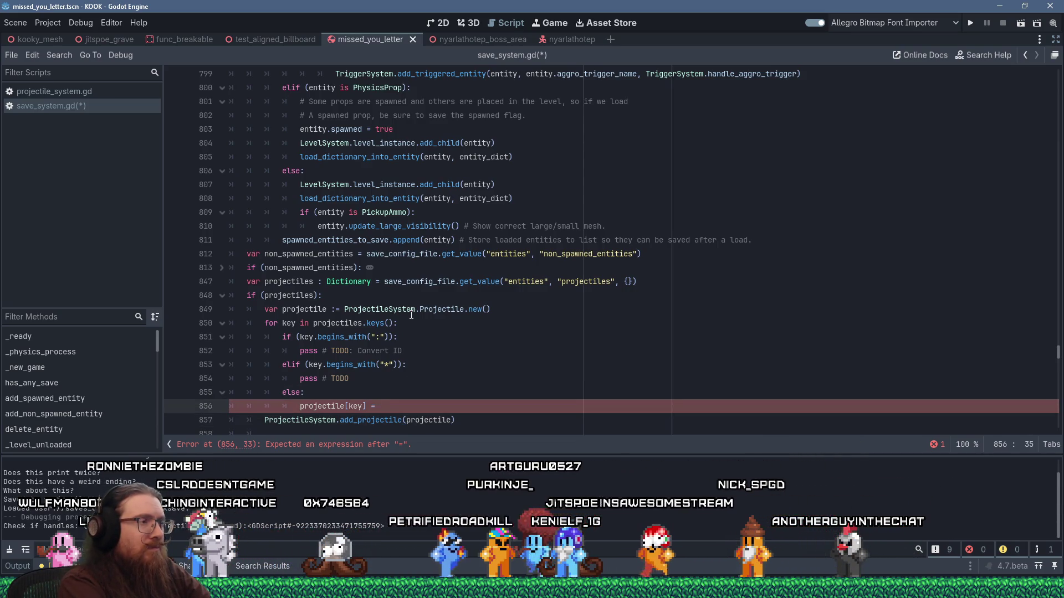
key(Escape)
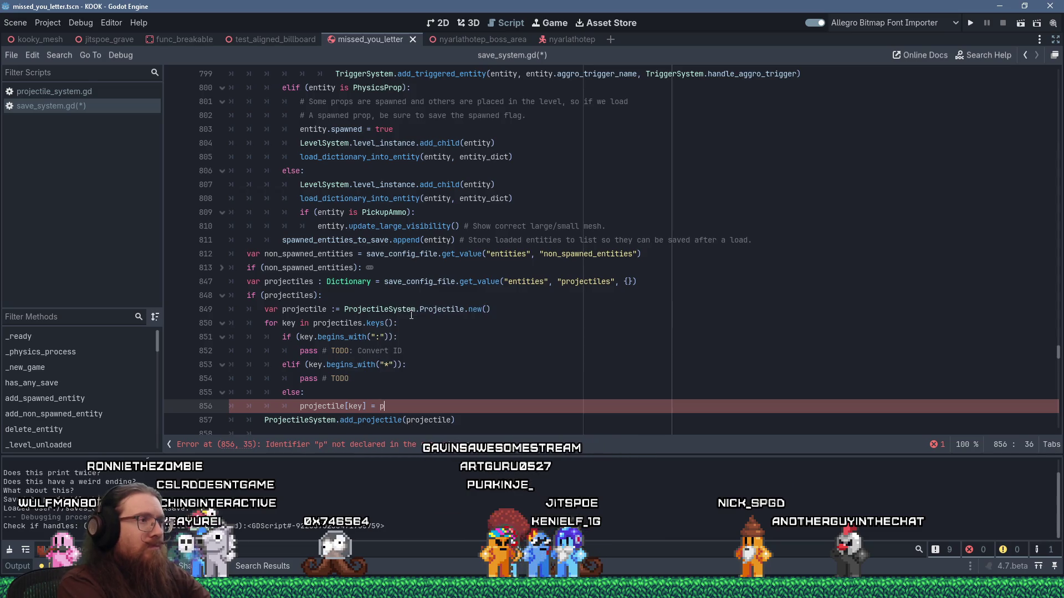
key(BackSpace)
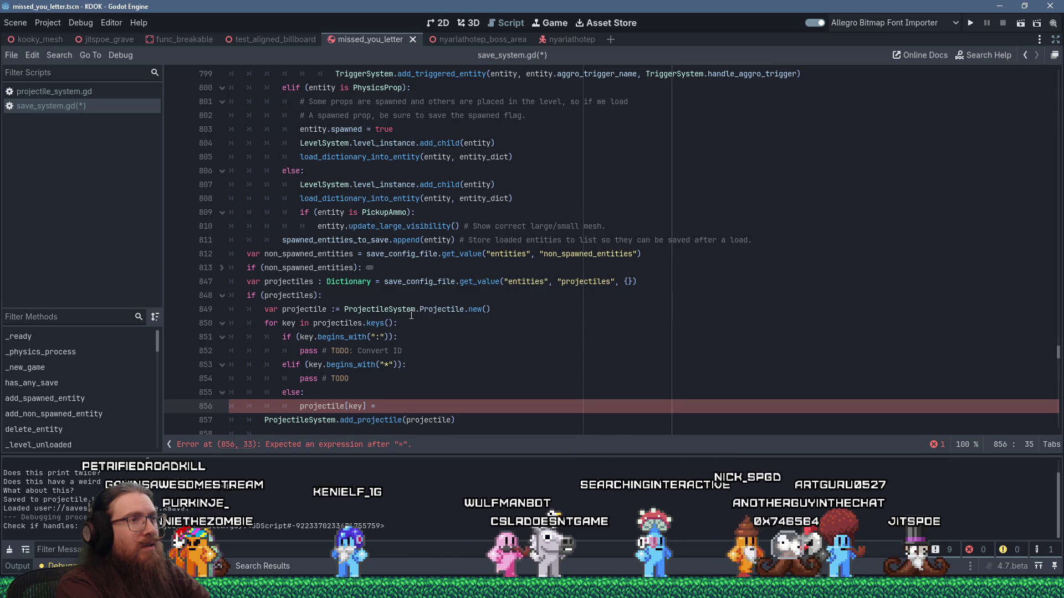
- Delete the 'if (projectiles)' check above the loop
key(Up)
key(Up)
key(Up)
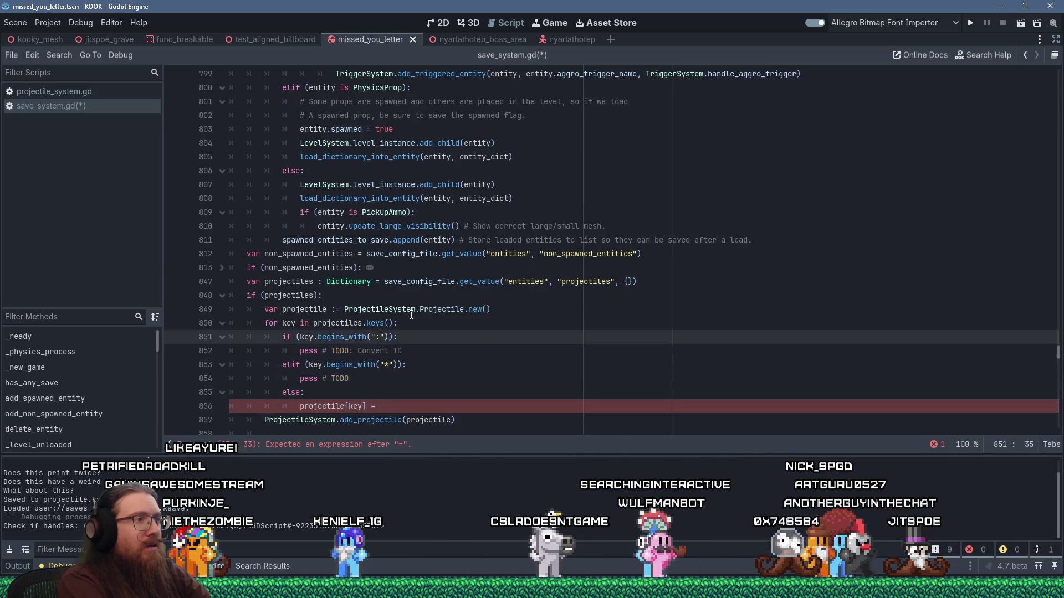
key(Up)
key(Return)
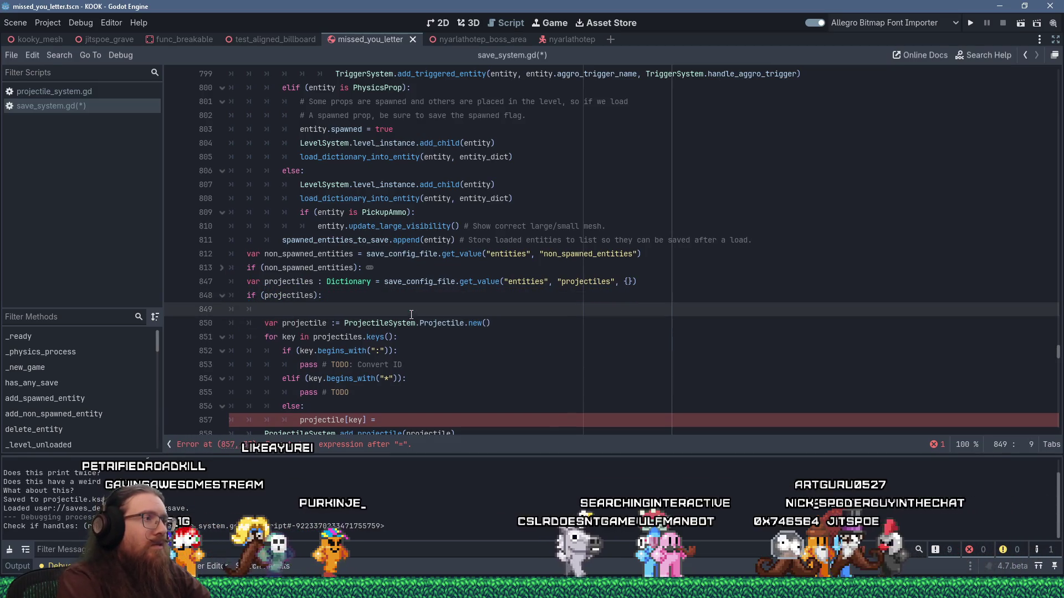
key(ctrl+shift+k)
key(BackSpace)
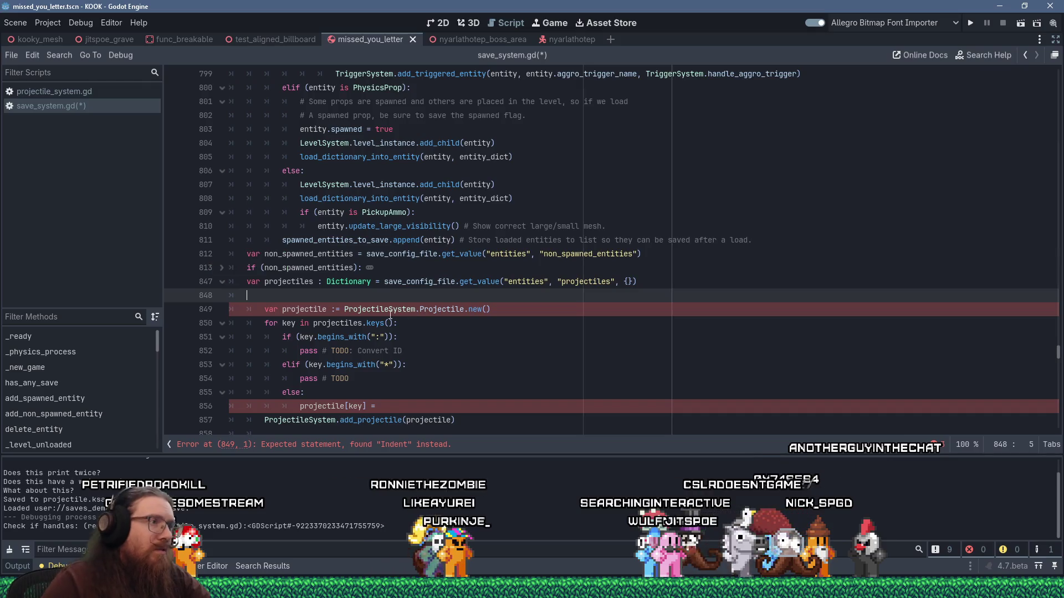
- Change the projectiles variable on line 847 to an Array with an empty [] default
double_click(348, 281)
text(Array)
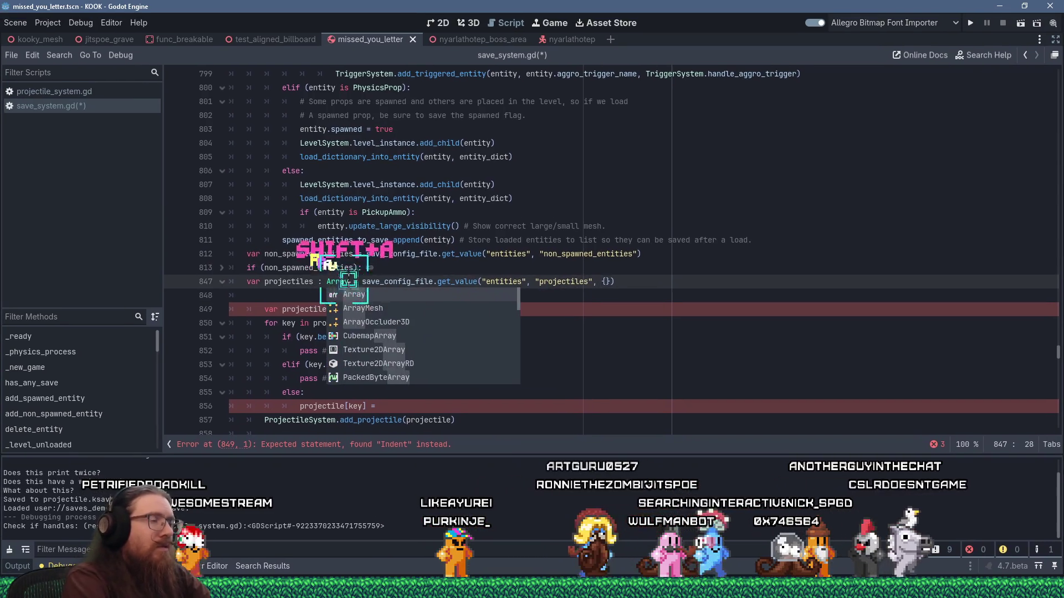
key(Escape)
key(Down)
key(Down)
key(Home)
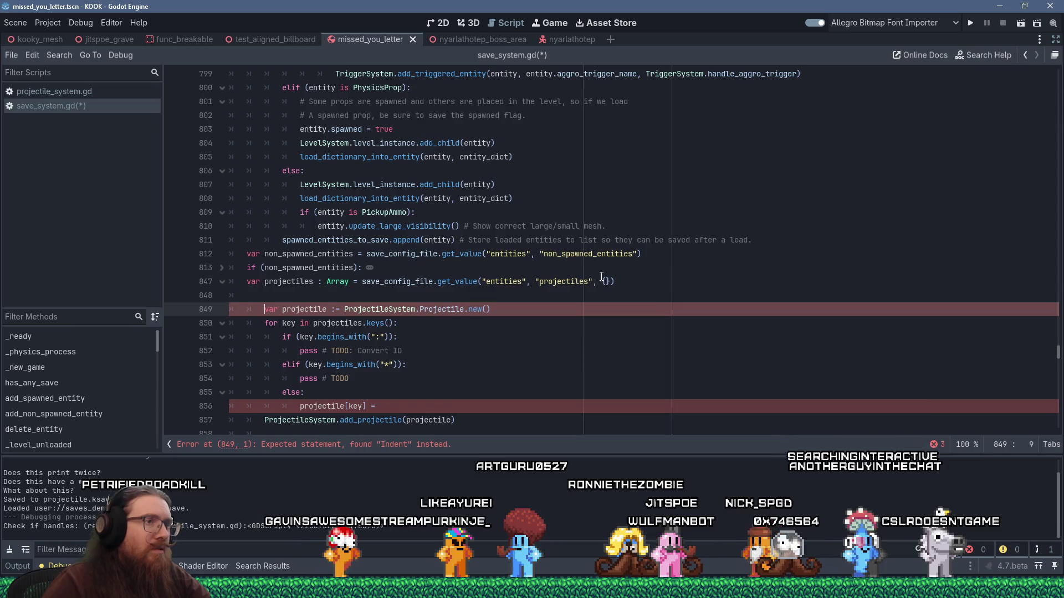
click(604, 281)
key(BackSpace)
text([)
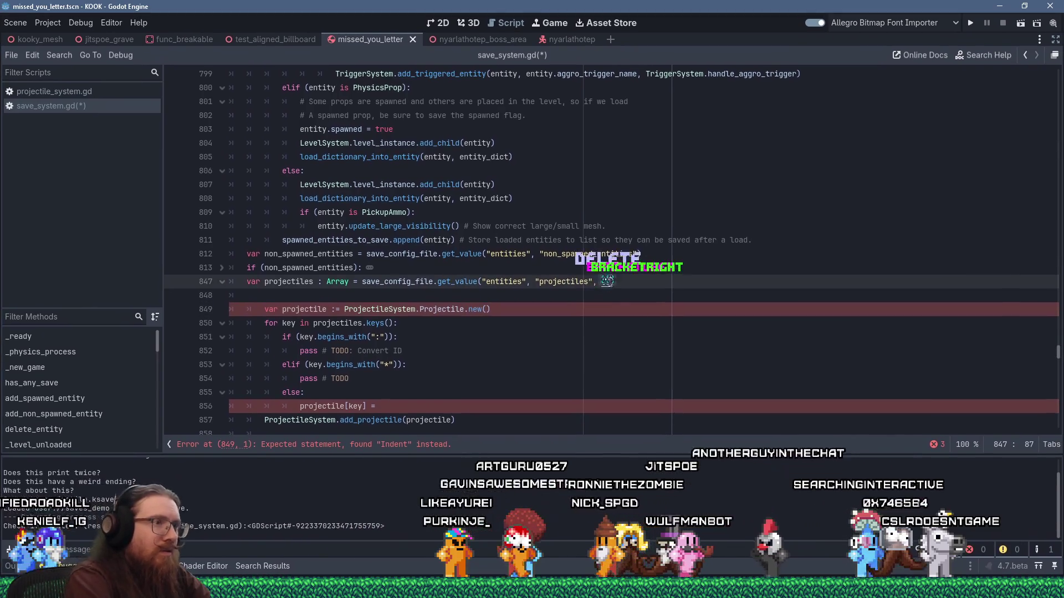
- Add an outer loop over projectiles and make the inner key loop iterate projectile_info
click(438, 297)
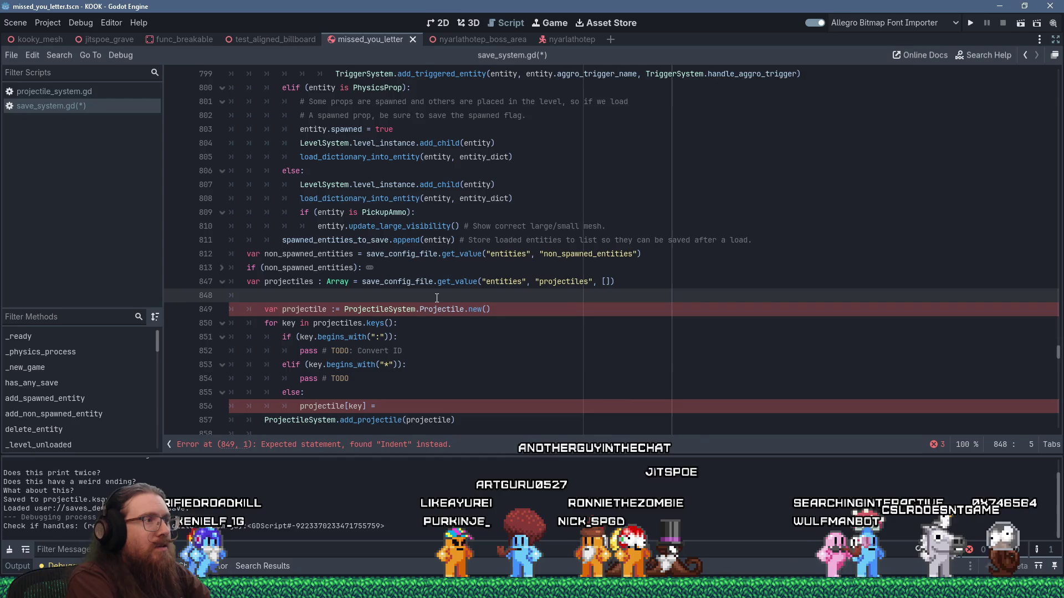
text(forprojectile_di)
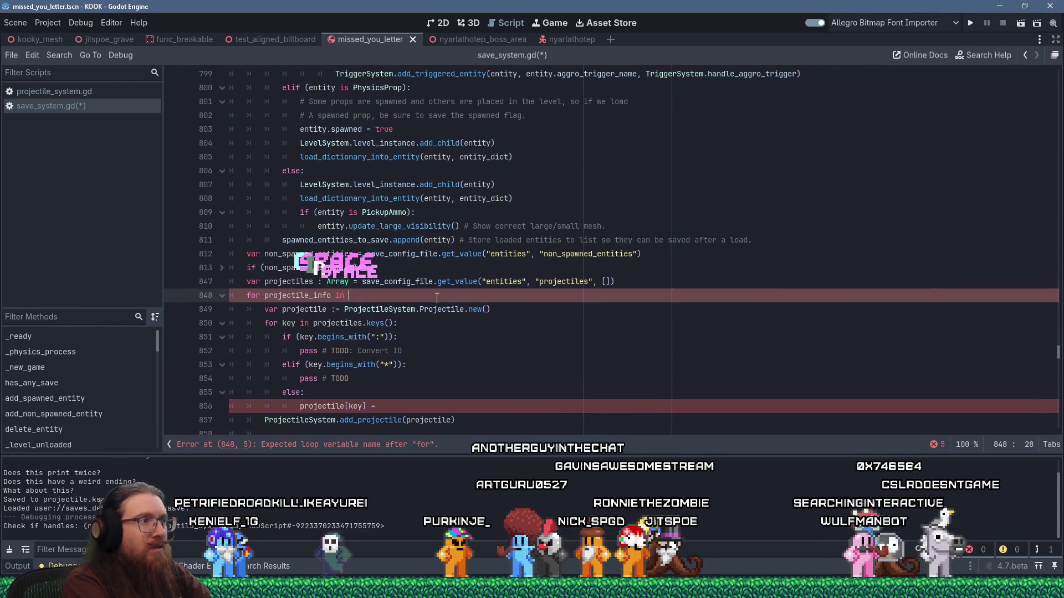
text(projectiles:)
key(Return)
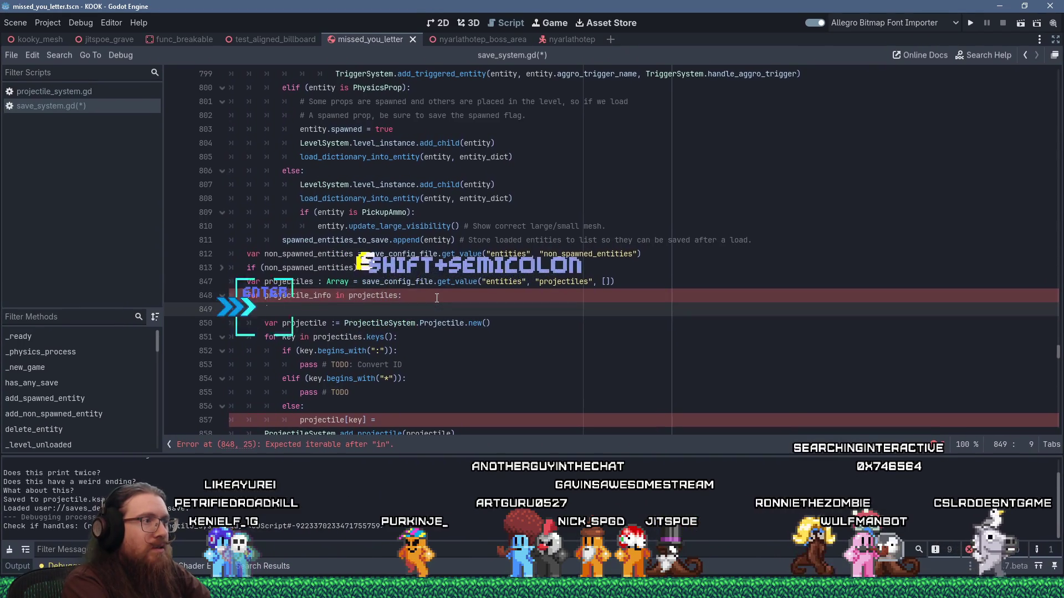
key(Delete)
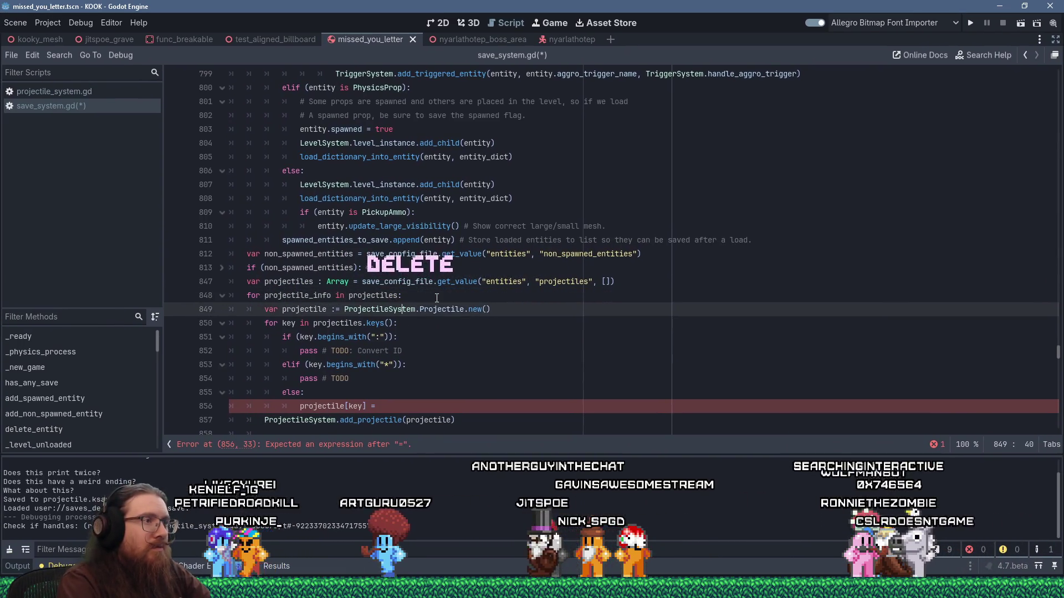
key(Down)
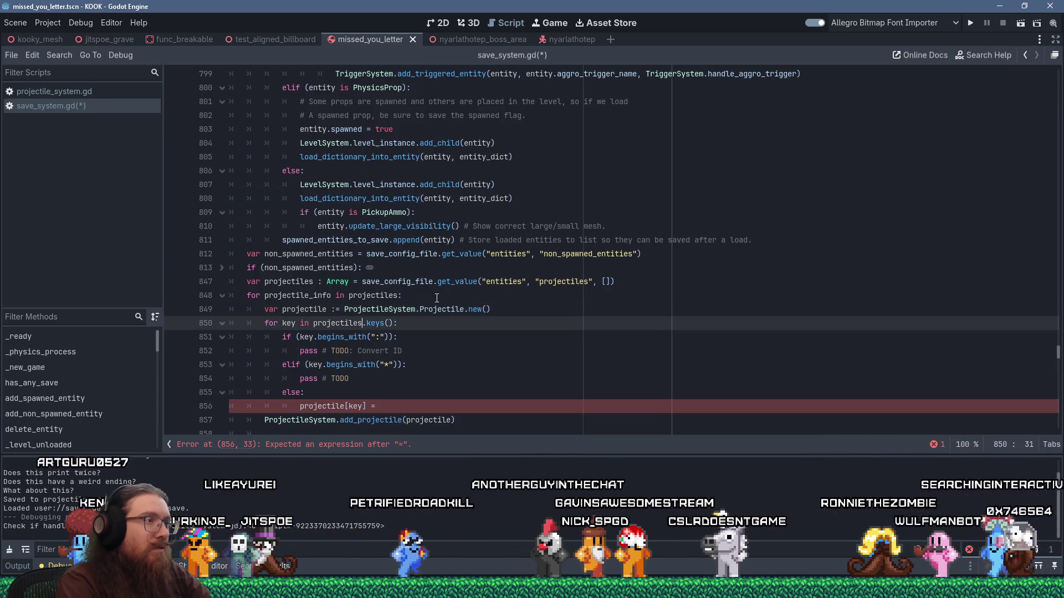
key(Right)
key(BackSpace)
text(_)
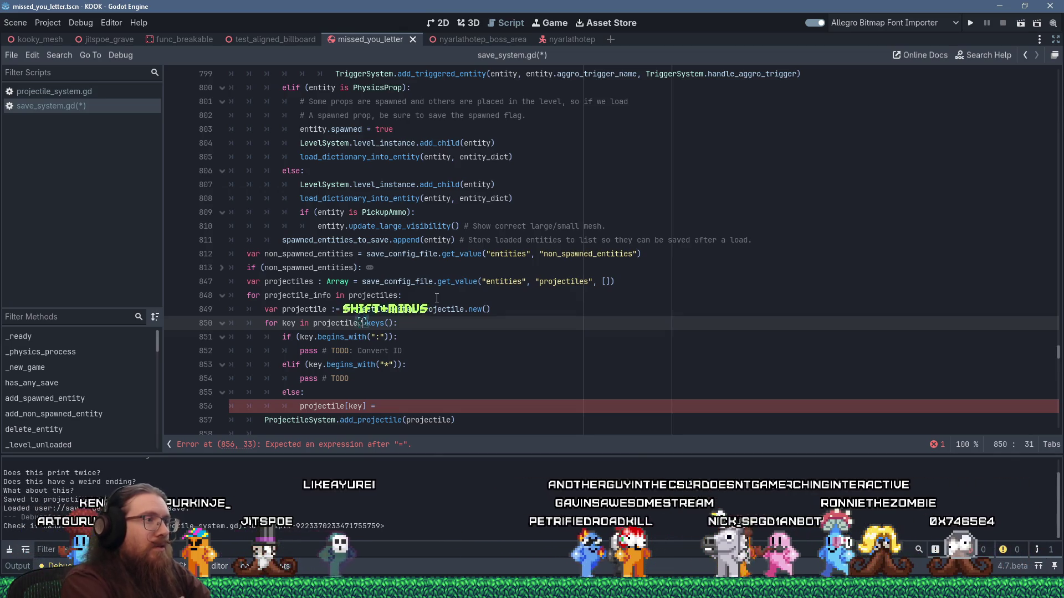
text(info)
key(Return)
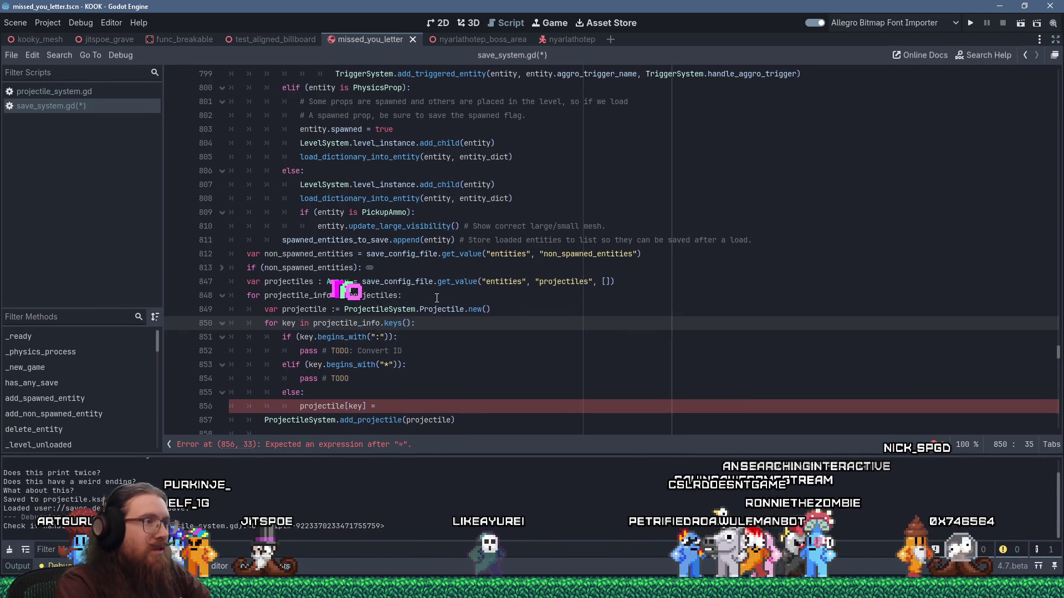
- Complete line 856 as 'projectile[key] = projectile_info[key]' and set a breakpoint on line 847
key(Up)
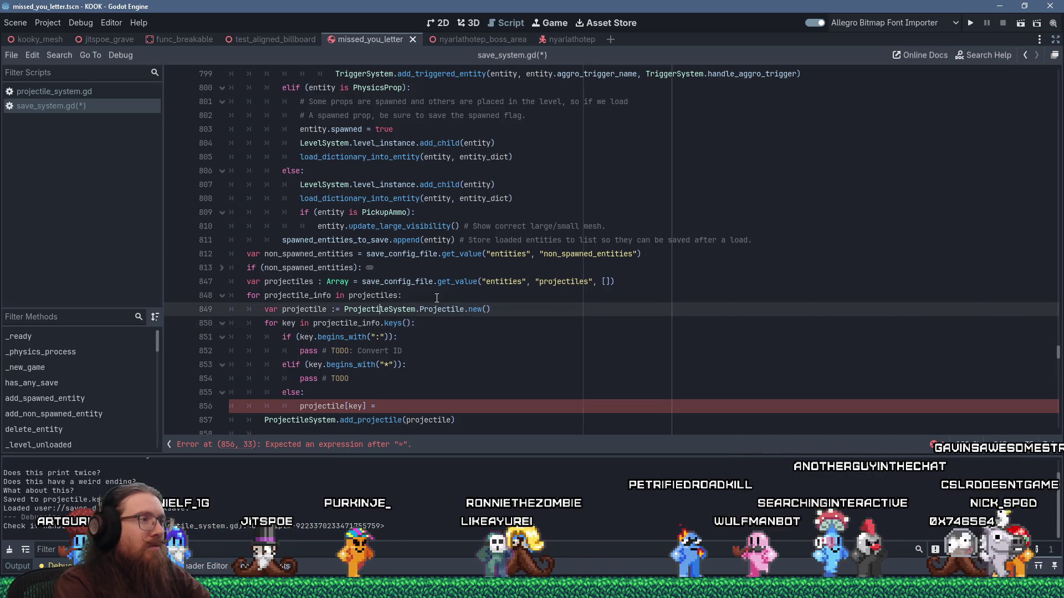
key(Down)
key(Down)
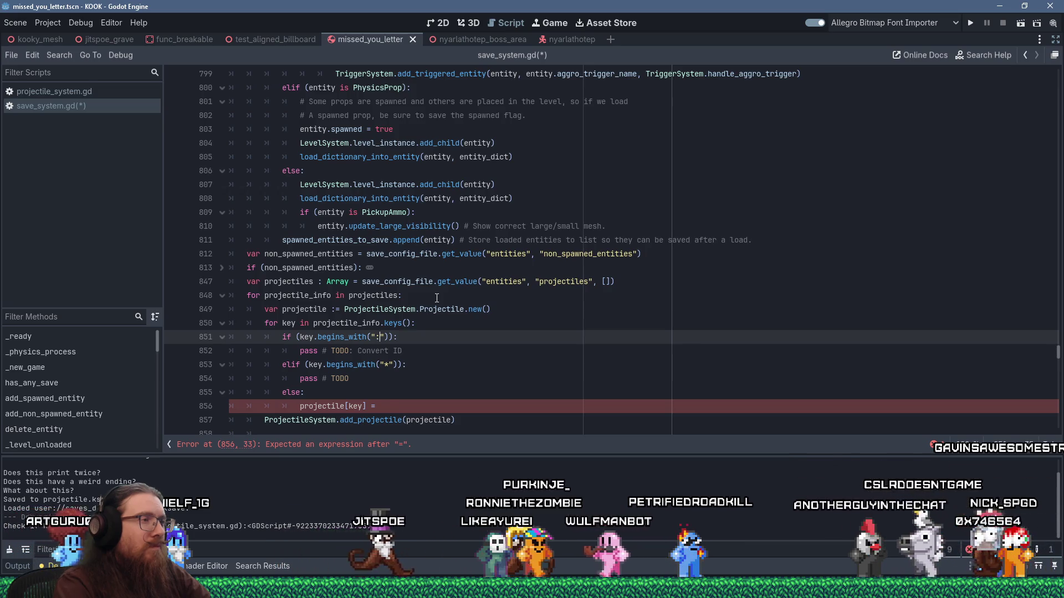
key(Down)
key(Down)
key(Down)
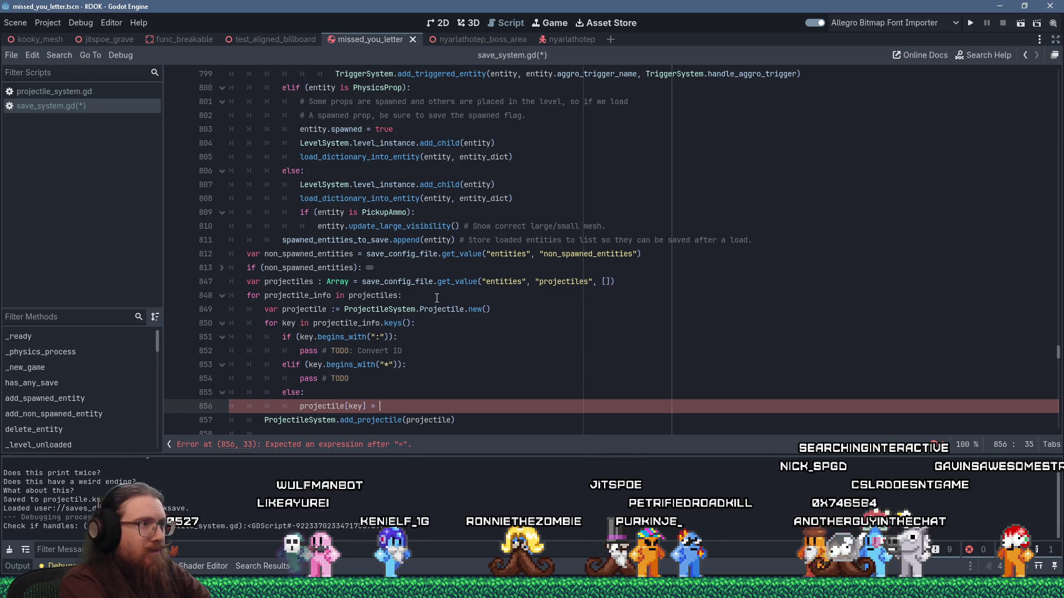
text(projectile_info[key)
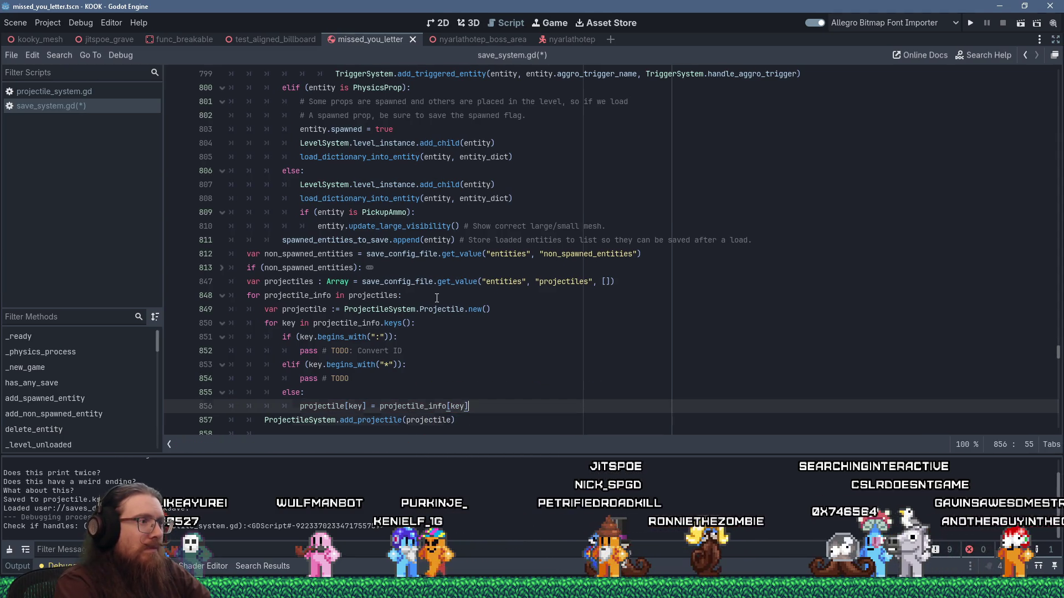
key(Down)
key(Down)
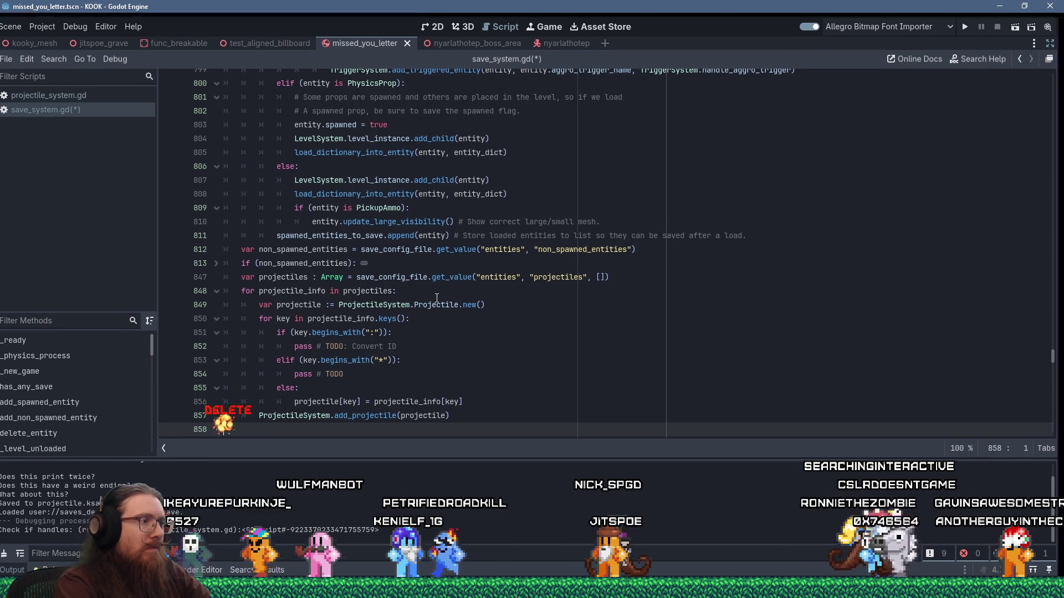
key(Up)
key(Up)
key(Up)
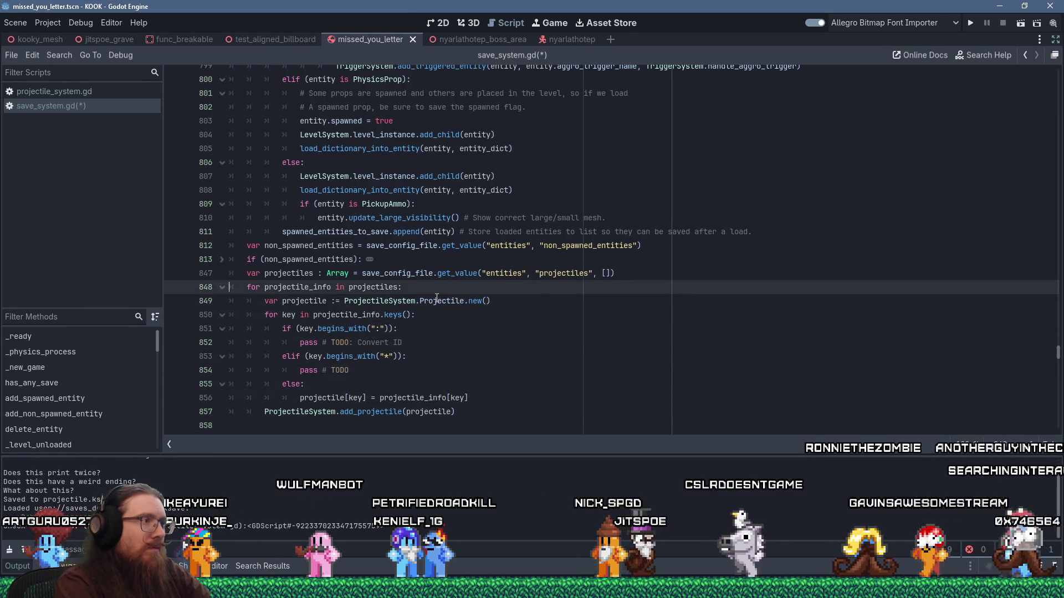
key(Up)
key(F9)
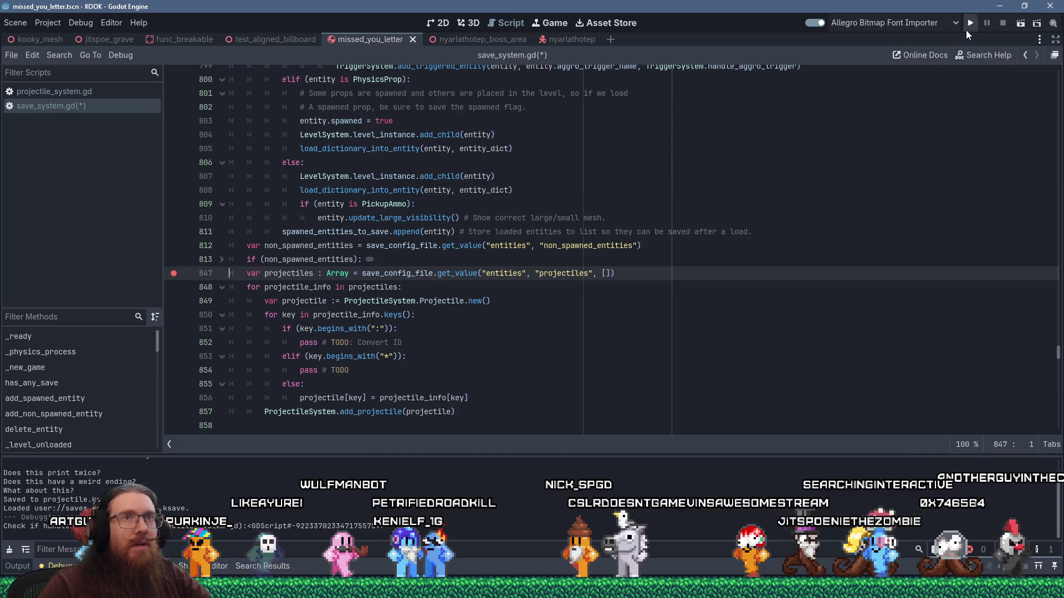
- Run the game and enter 'load ptile' in the dev console to hit the line 847 breakpoint
click(972, 23)
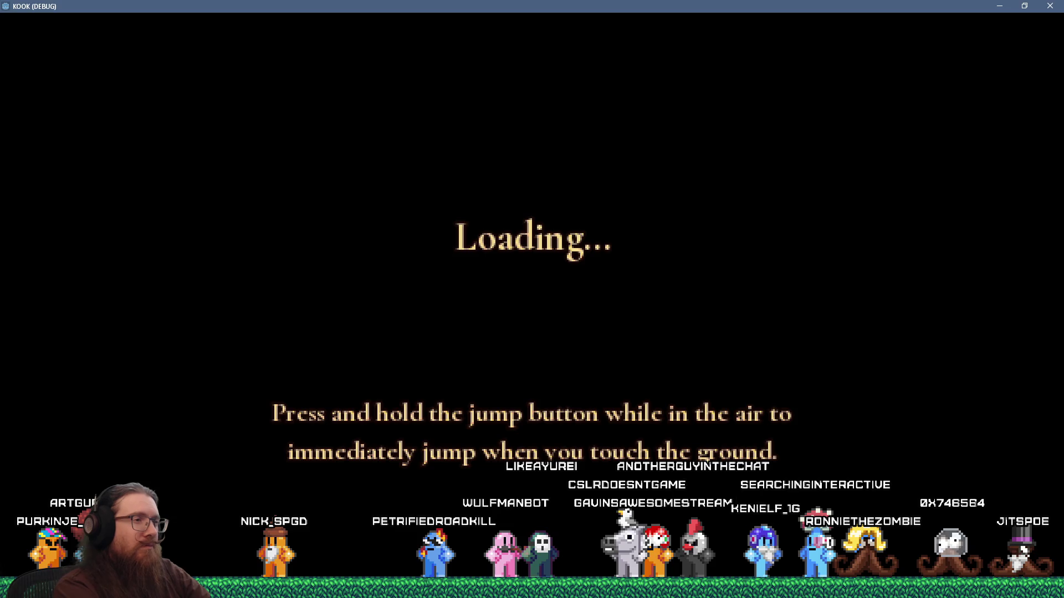
key(grave)
text(load p)
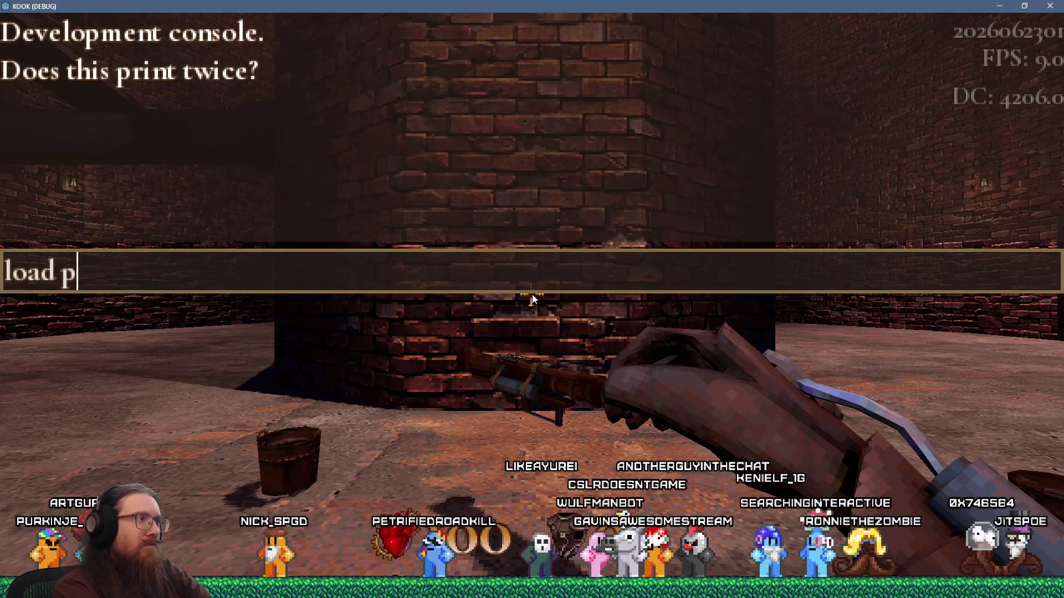
text(tile)
key(Return)
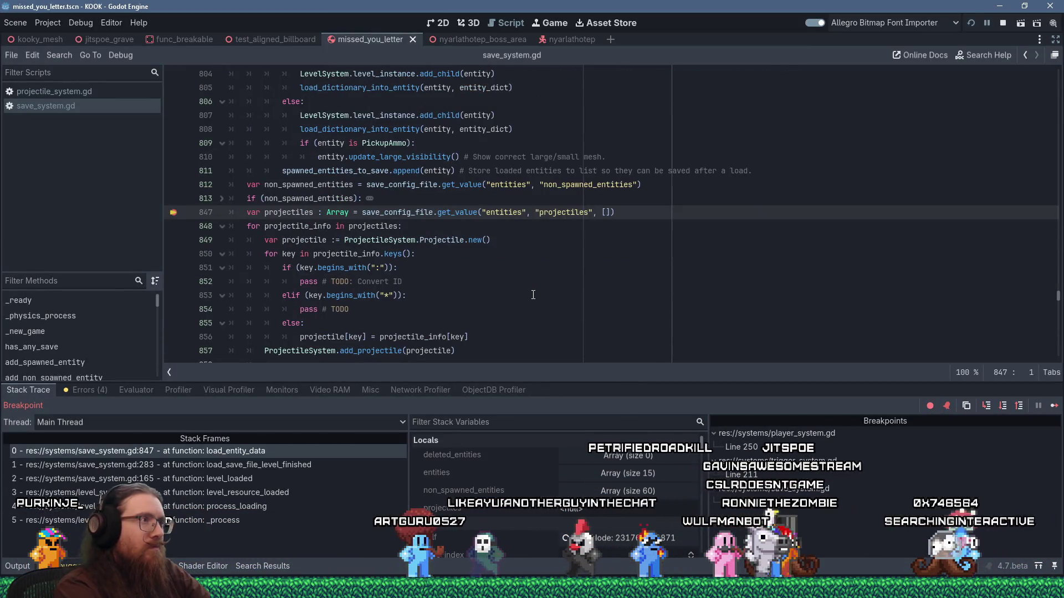
- Step over from line 847 into the key loop to line 851, inspecting projectile_info's 24 entries
key(F10)
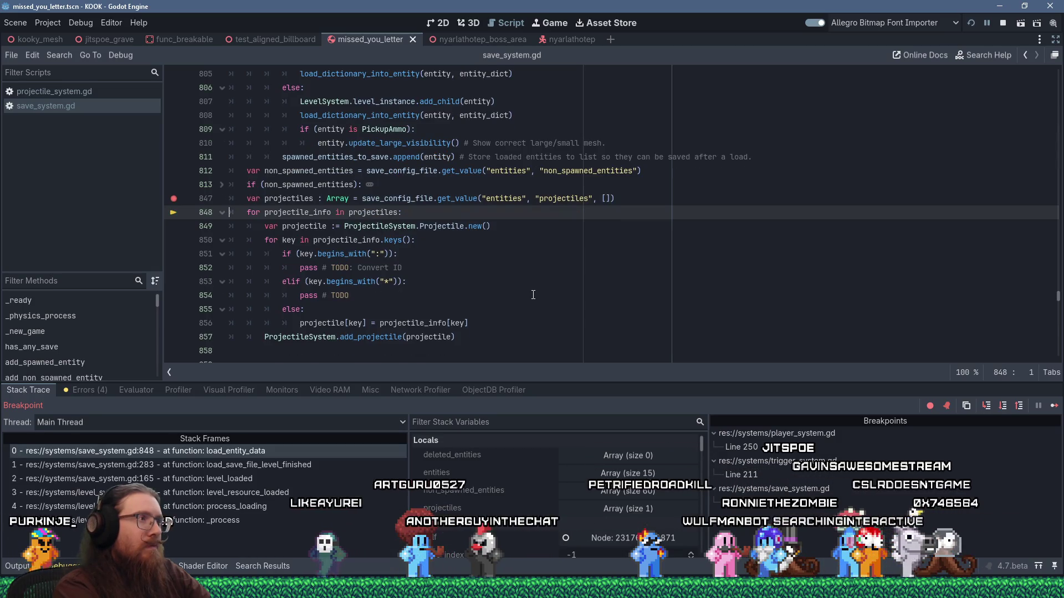
key(F10)
key(F10)
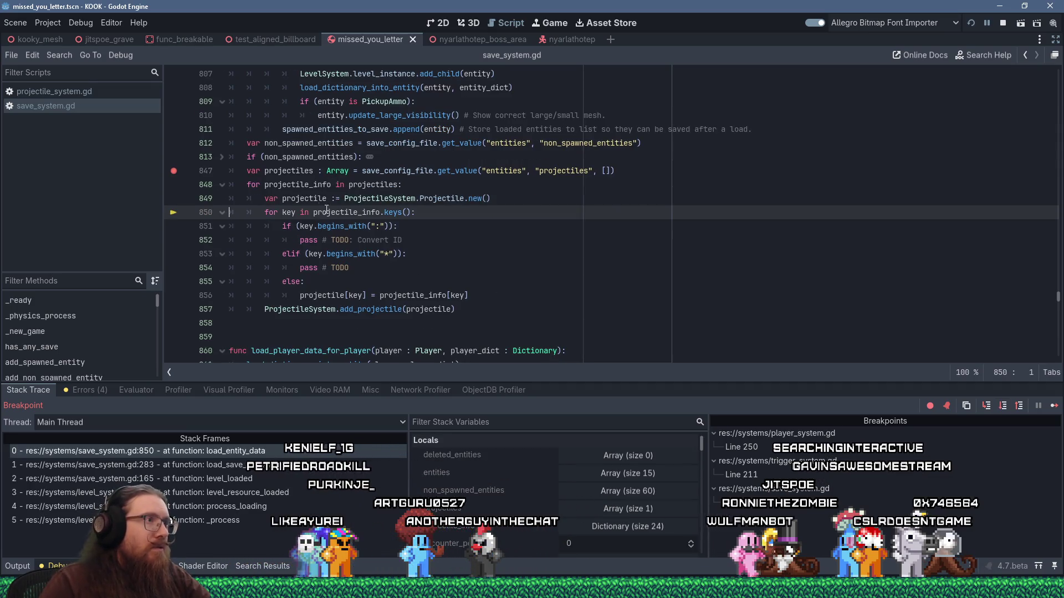
mouse_move(309, 184)
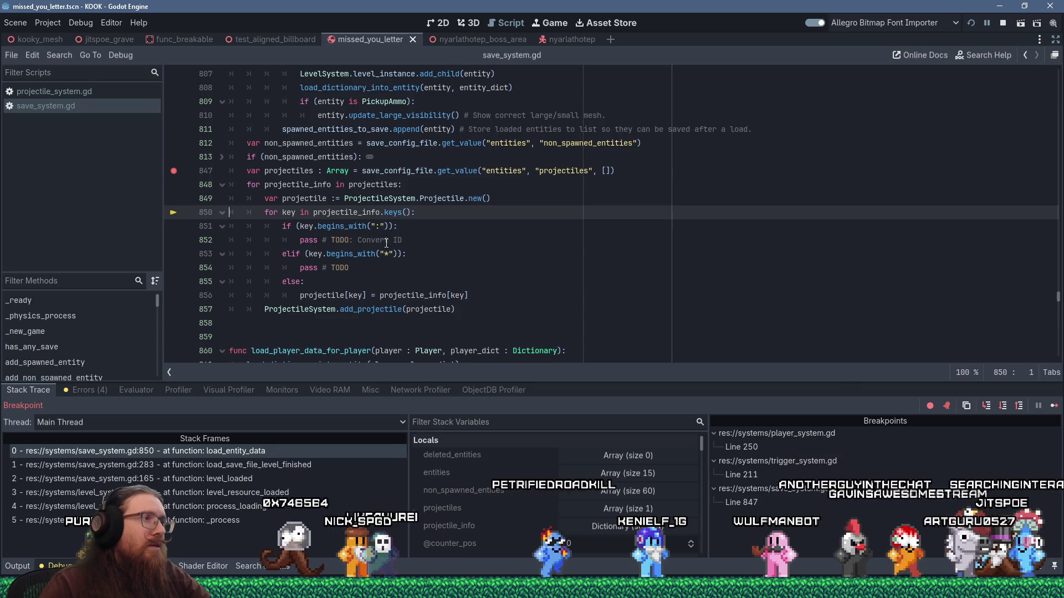
key(F10)
key(F10)
key(F10)
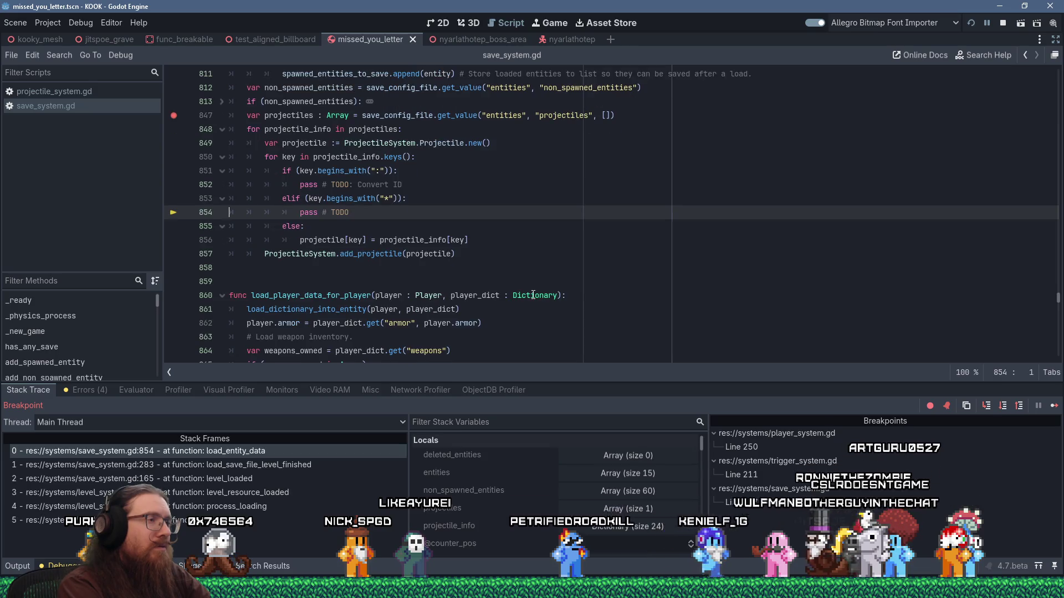
key(F10)
key(F10)
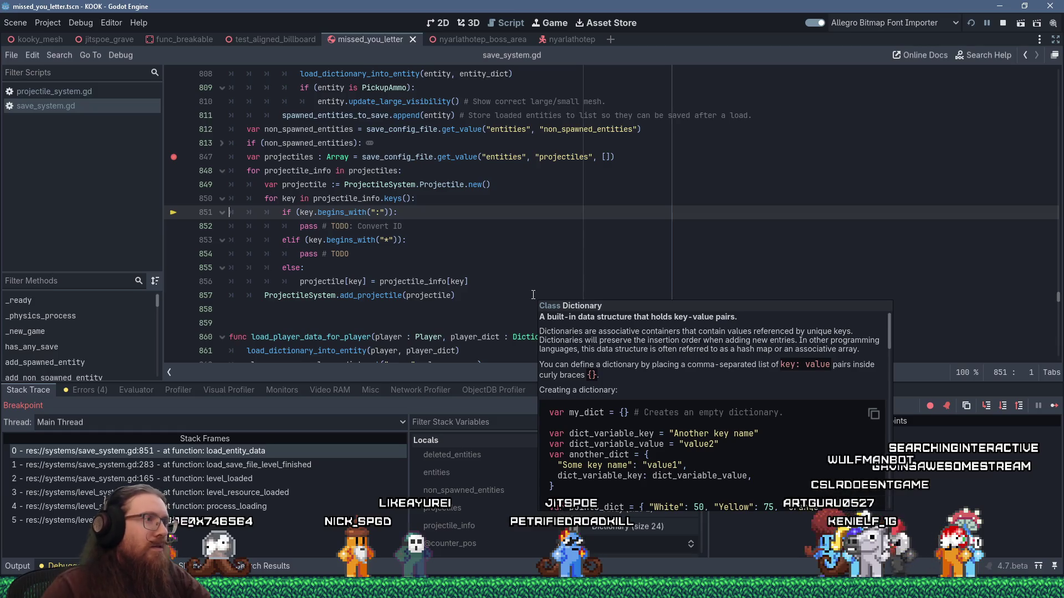
click(419, 241)
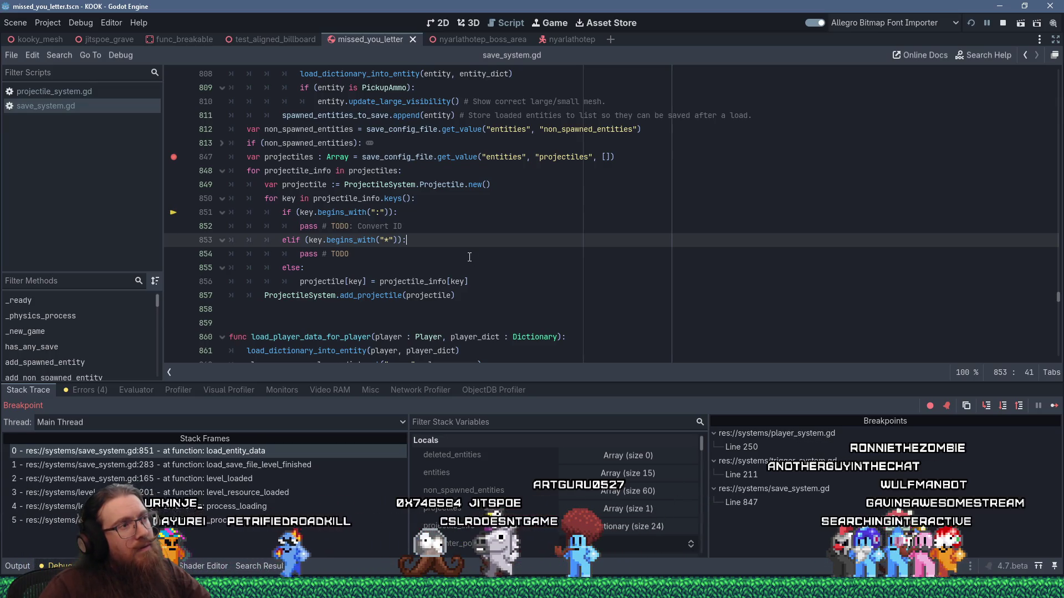
click(418, 217)
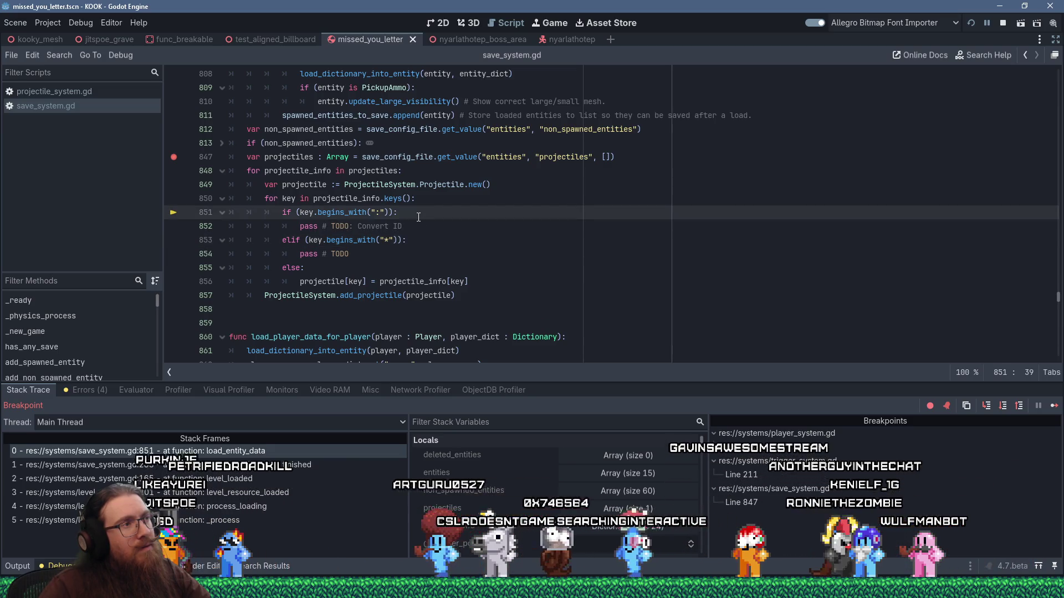
scroll(420, 324, up, 1)
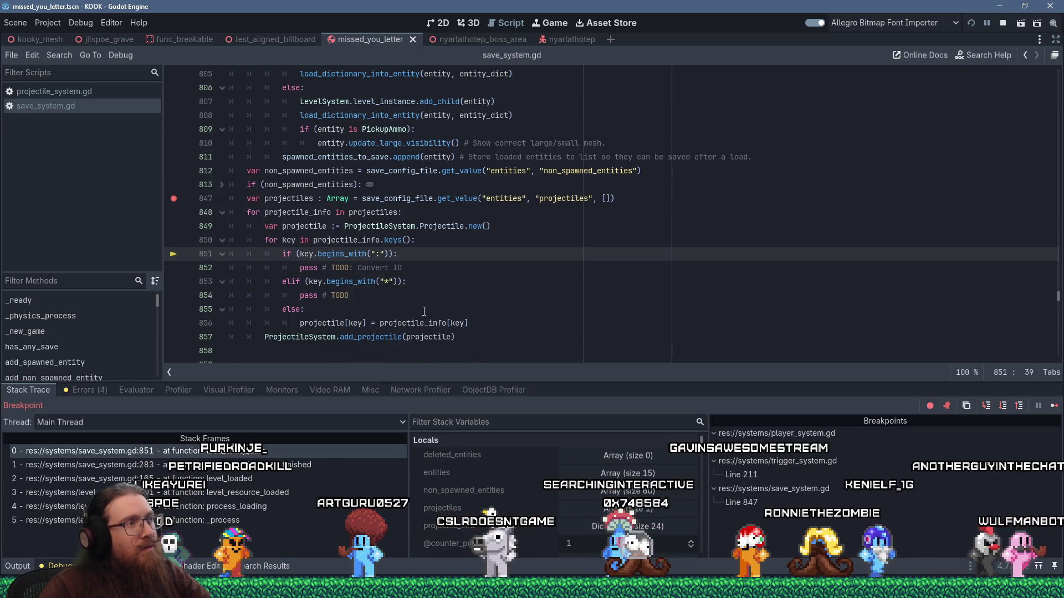
- Search save_system.gd for ':"' and cycle through matches on lines 562, 568, 851, 55 and 391
key(ctrl+f)
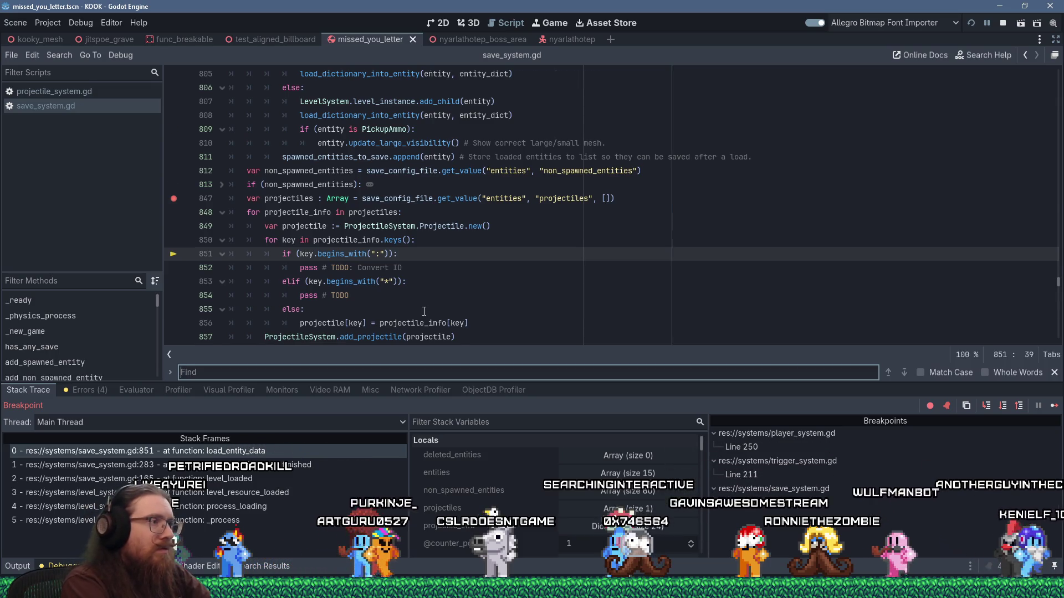
text(:)
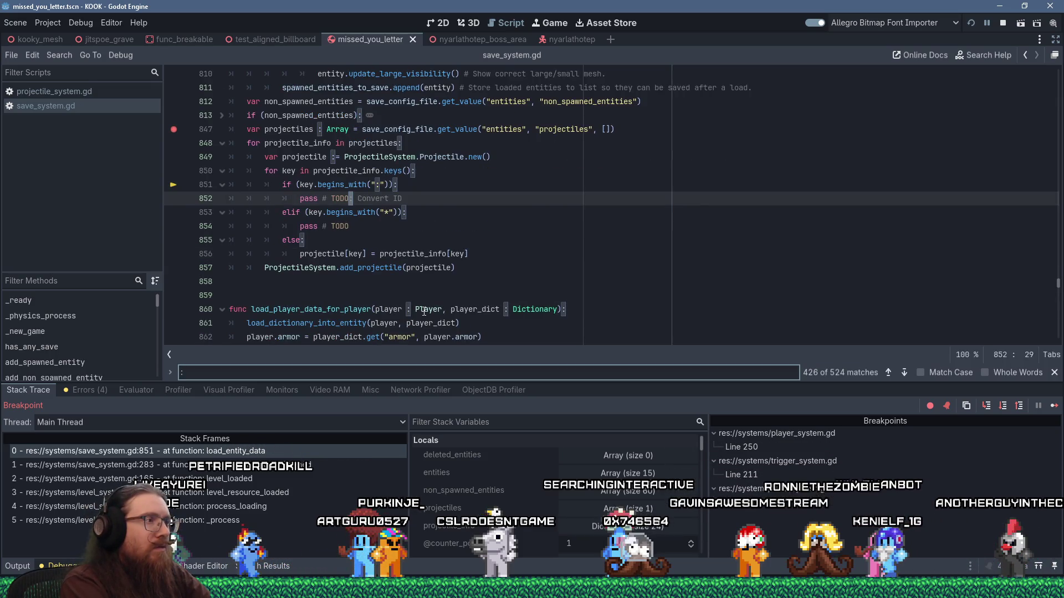
text(")
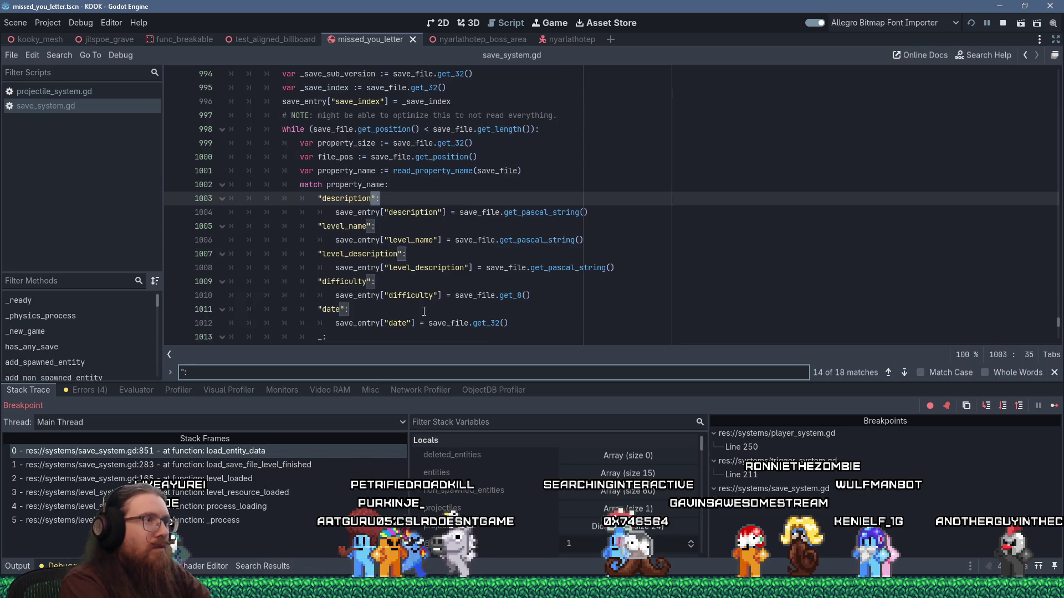
text(")
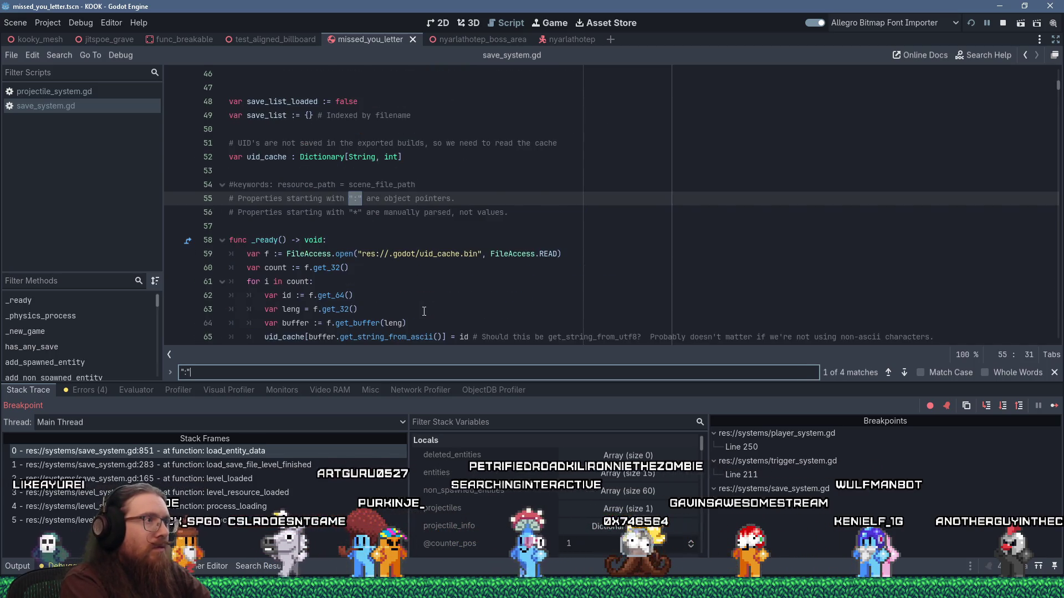
key(Return)
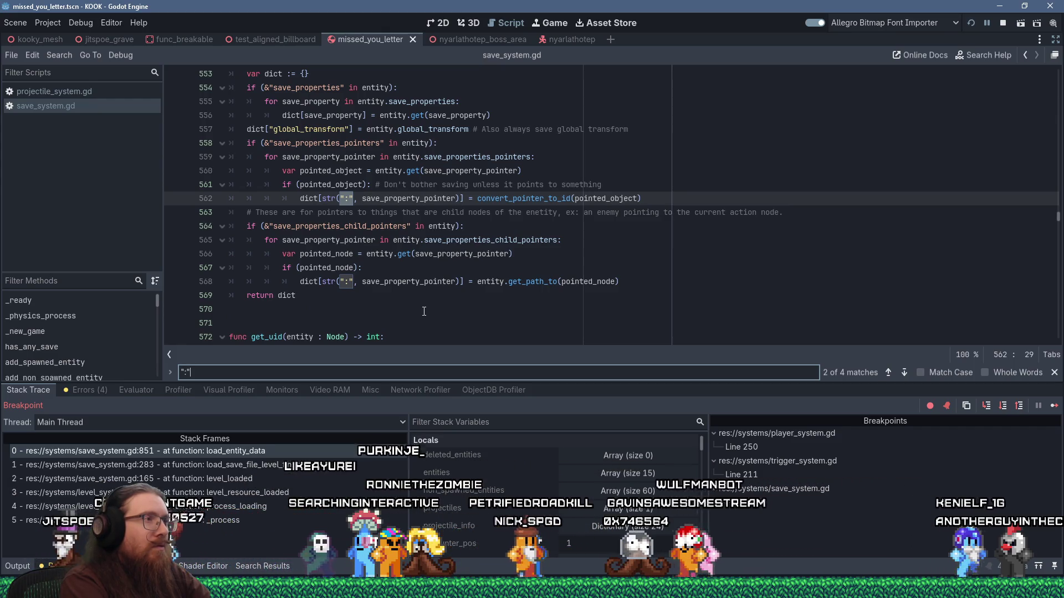
key(Return)
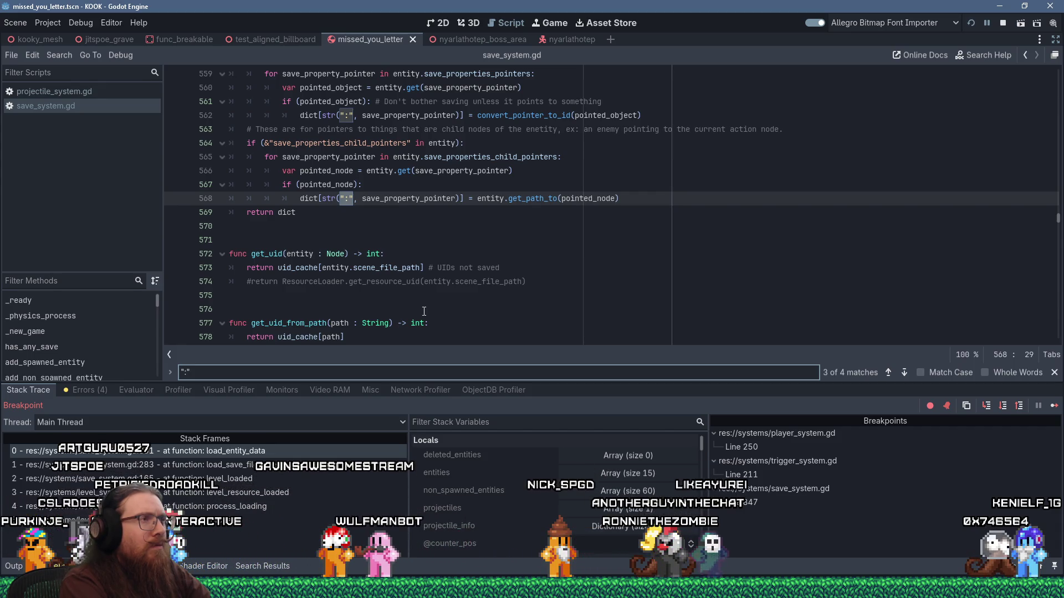
key(Return)
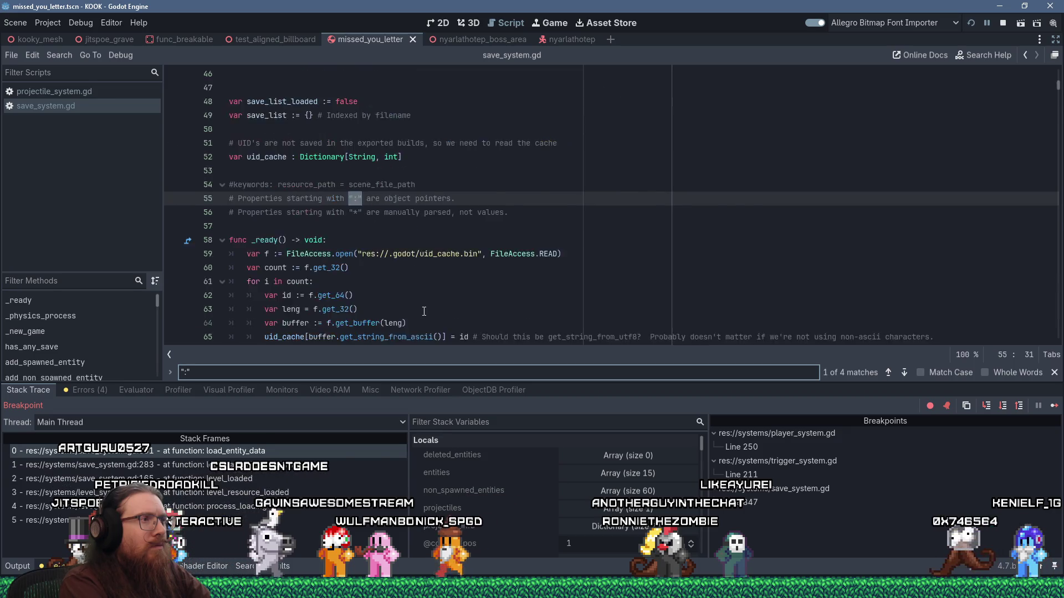
key(Return)
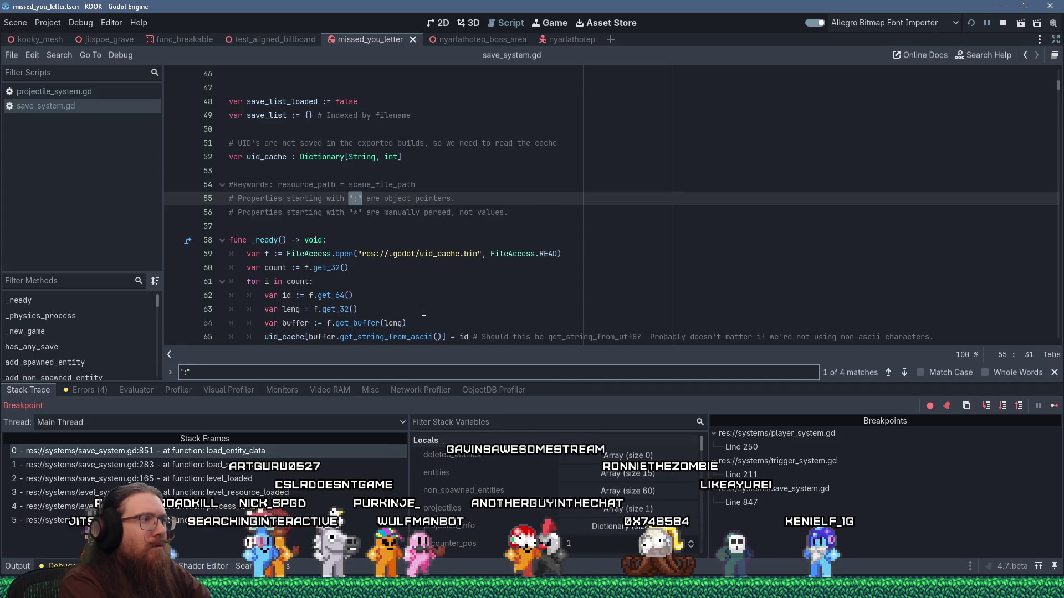
key(Return)
key(Return)
key(Return)
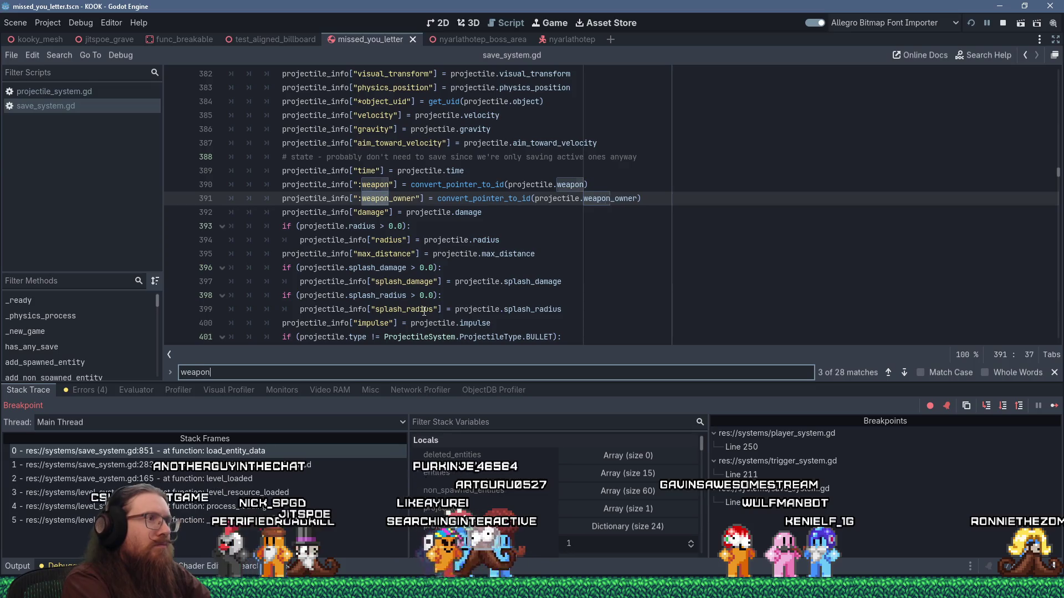
key(Return)
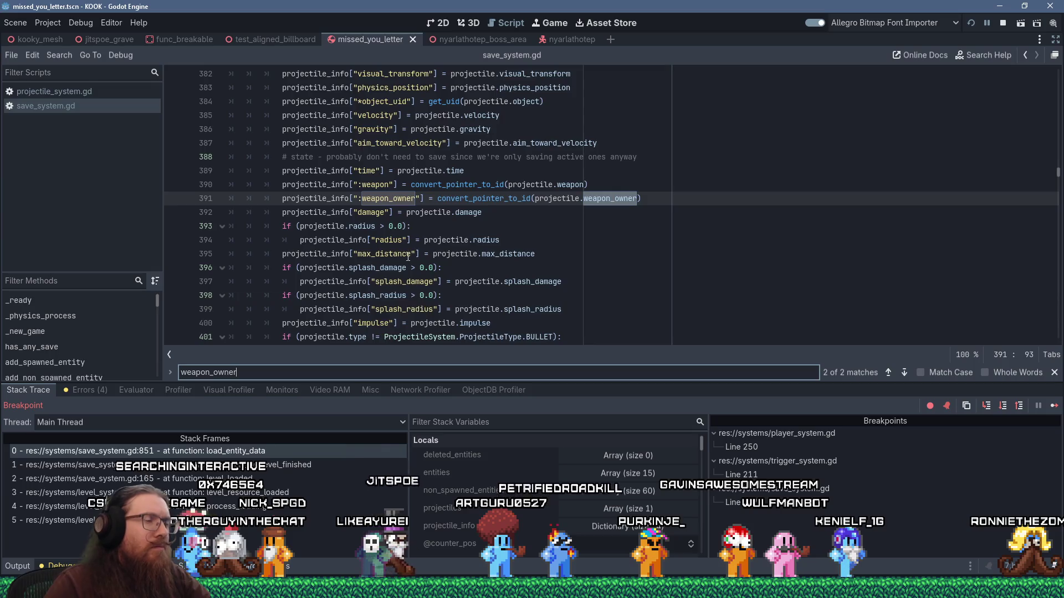
- Search for "':" and scroll through load_dictionary_into_entity around line 717
scroll(418, 266, down, 10)
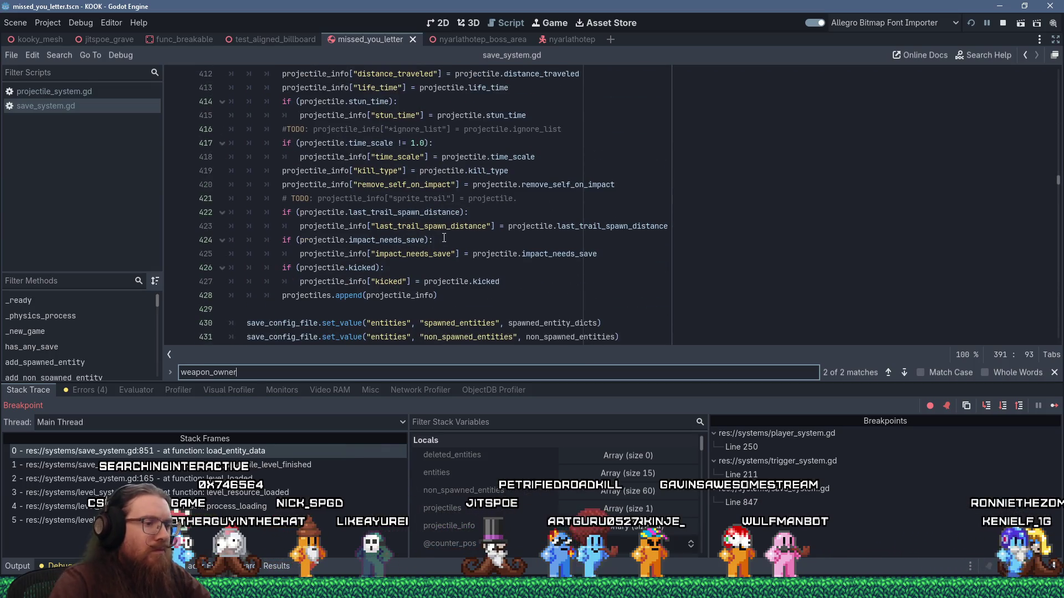
text(':)
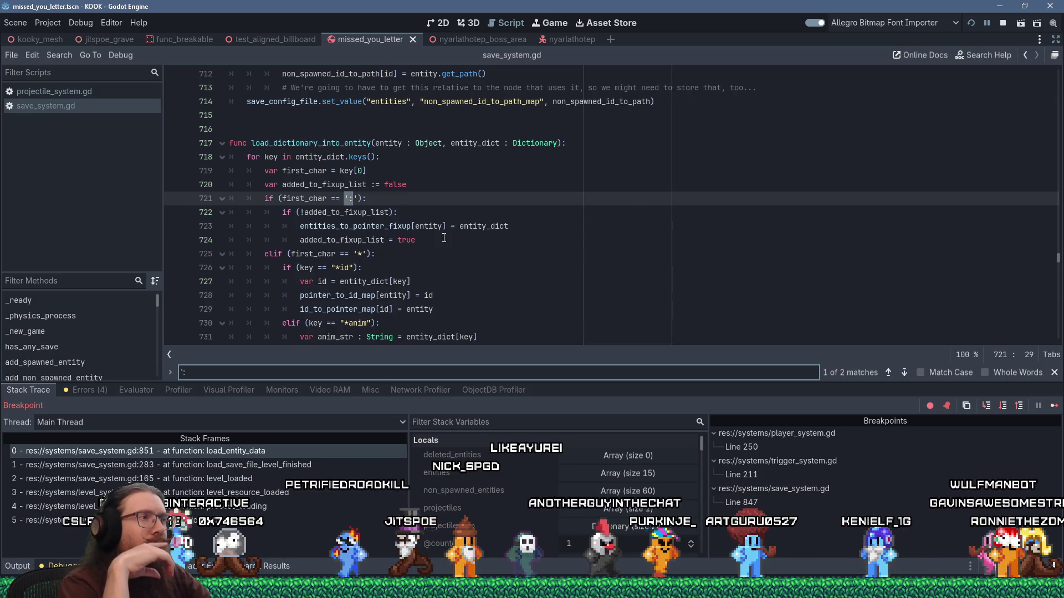
key(Return)
key(Return)
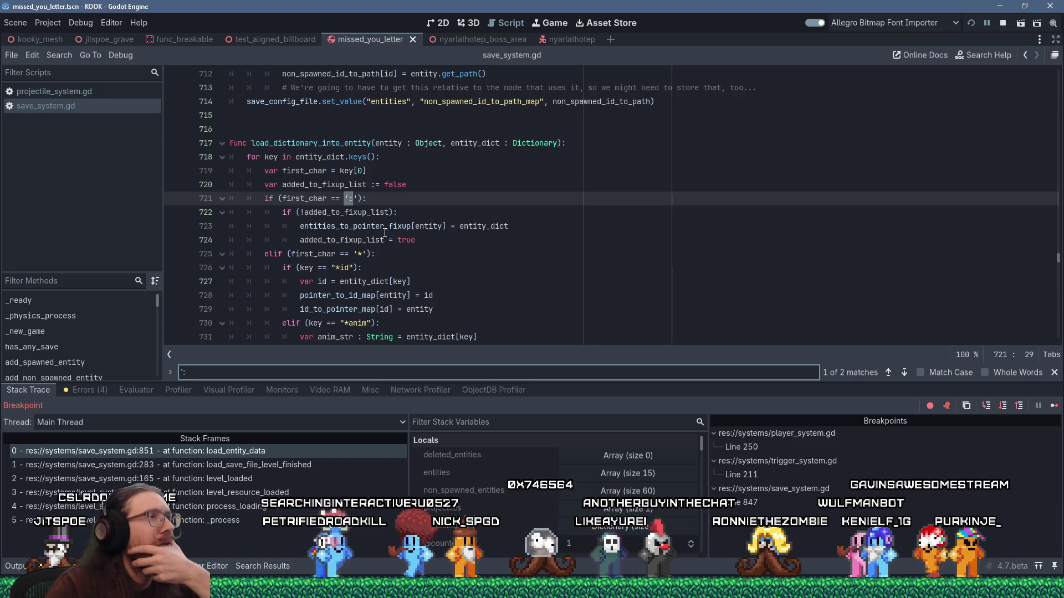
scroll(385, 233, down, 5)
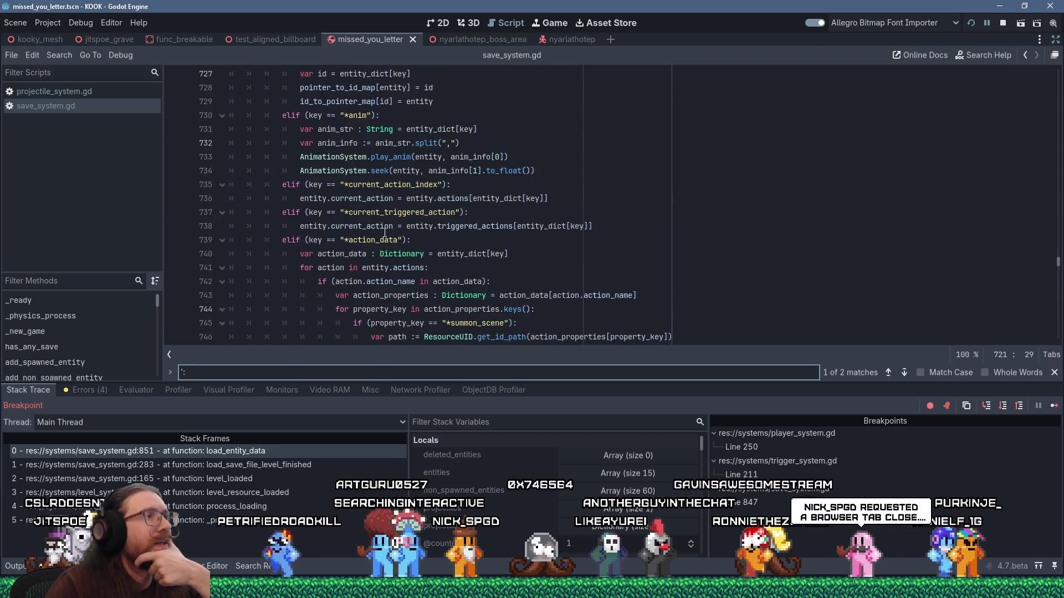
scroll(385, 232, down, 5)
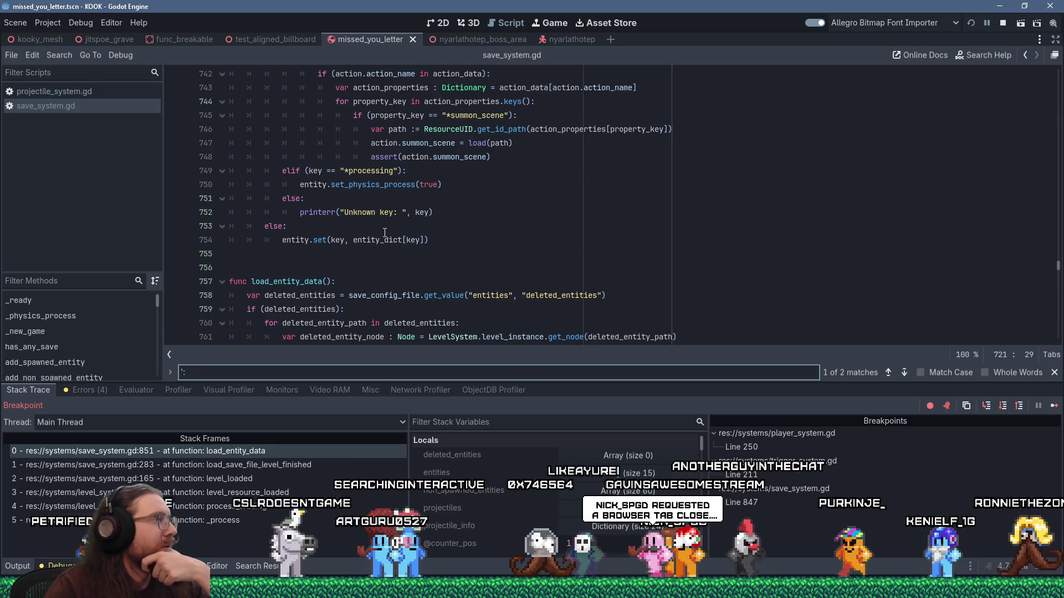
scroll(385, 233, up, 9)
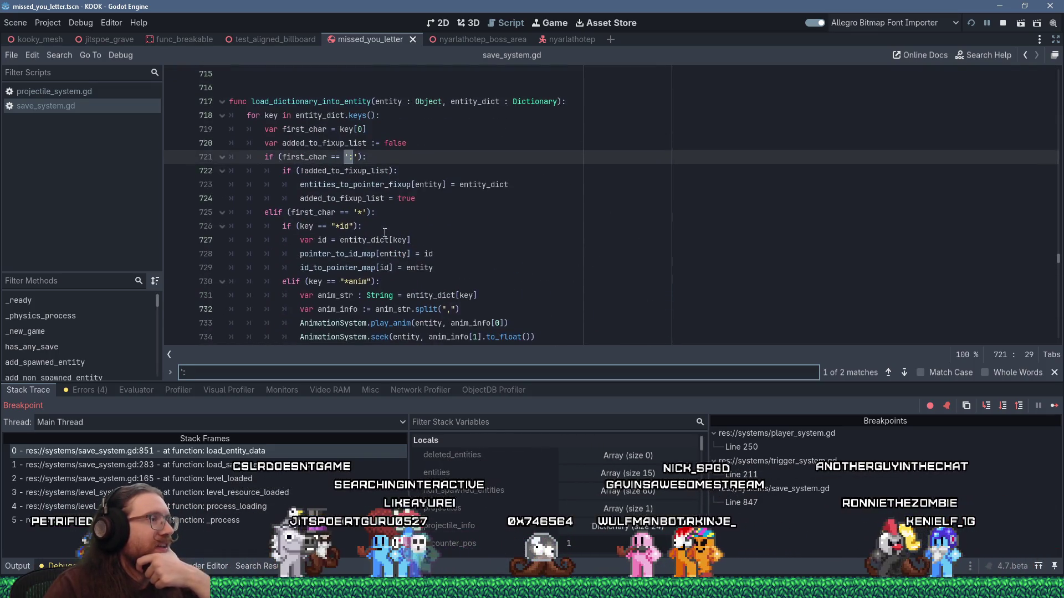
- Open the GitHub issue on inverted normal maps in Firefox and place its tab beside the KOOK tab
mouse_move(664, 510)
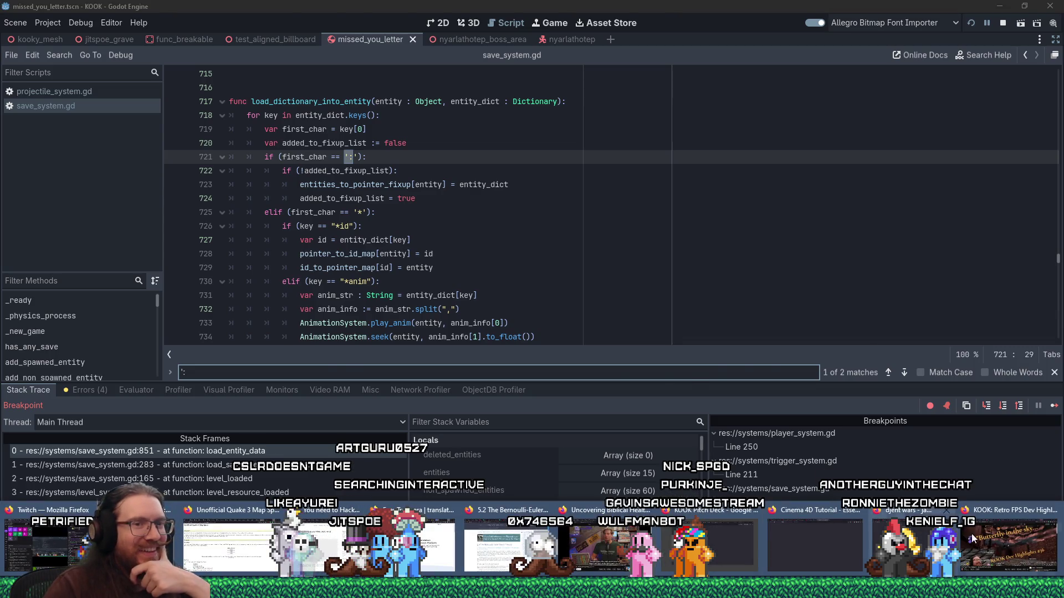
click(959, 533)
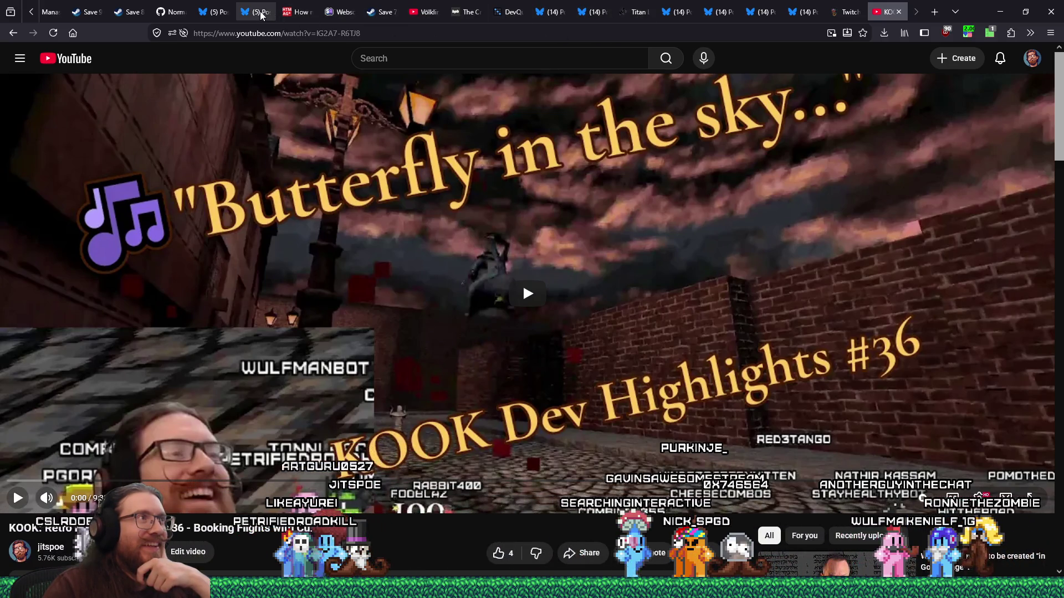
click(174, 12)
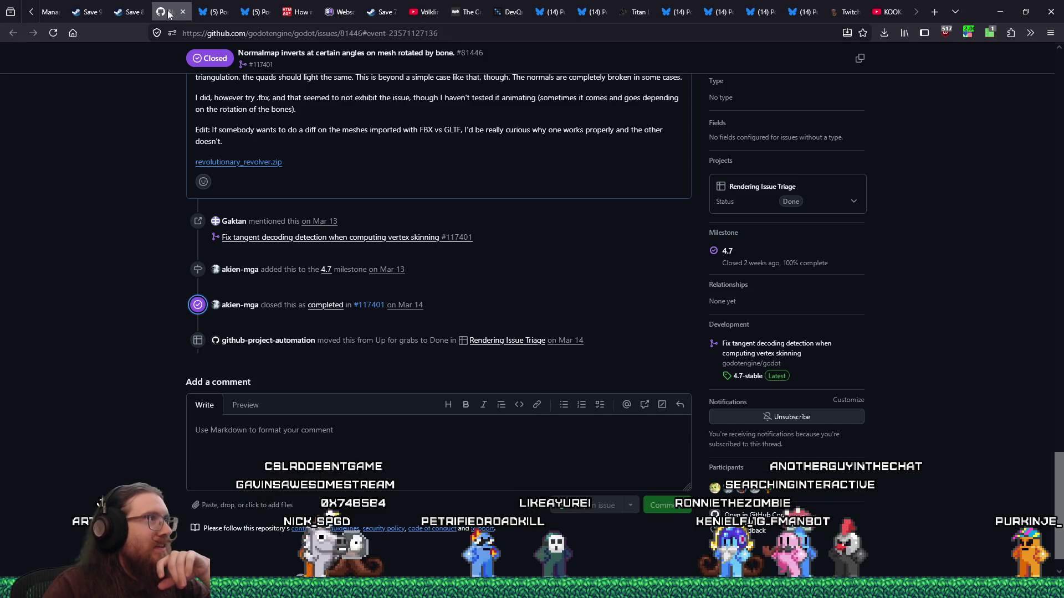
drag(712, 9, 868, 16)
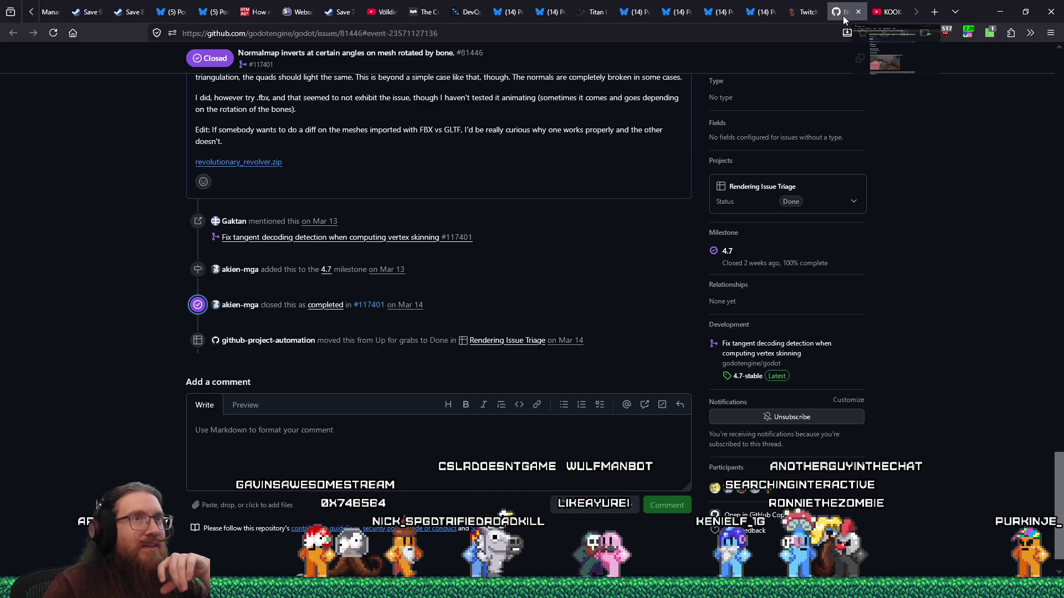
scroll(704, 149, up, 15)
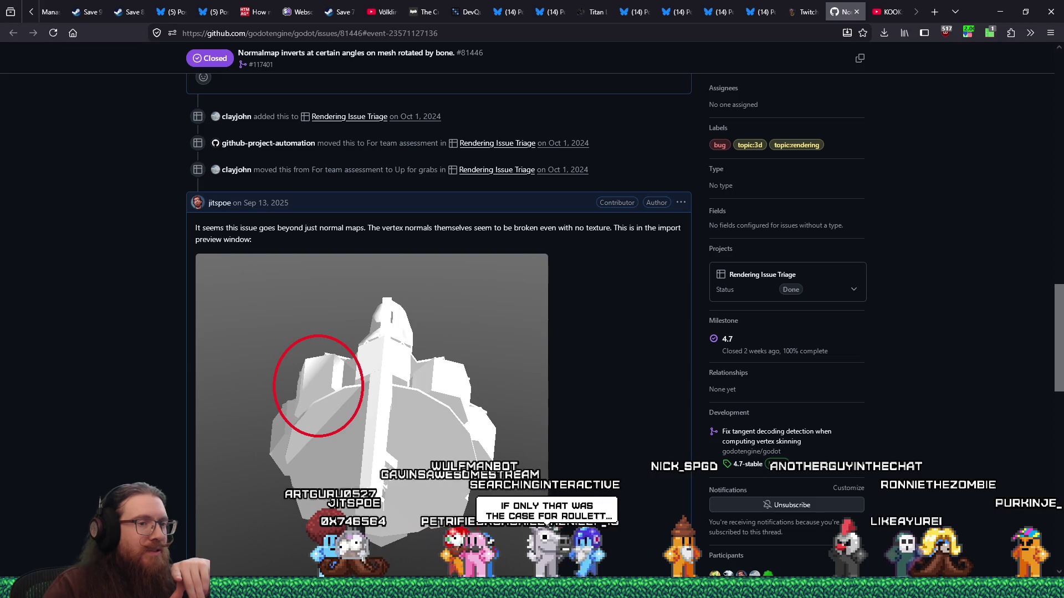
key(alt+Tab)
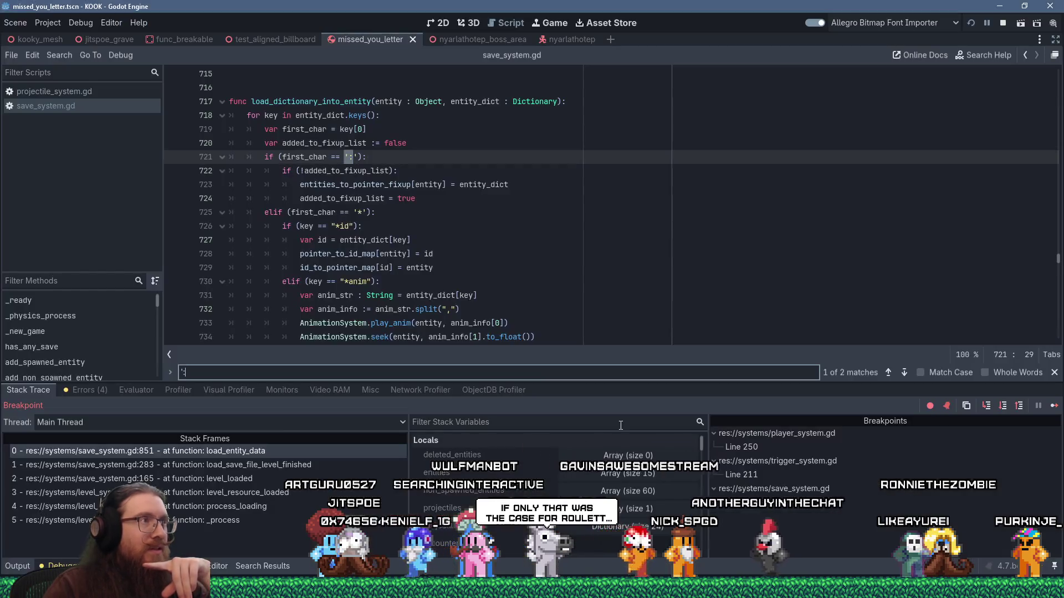
- Glance at the Project menu and window switcher, dismissing both and staying on save_system.gd
click(48, 22)
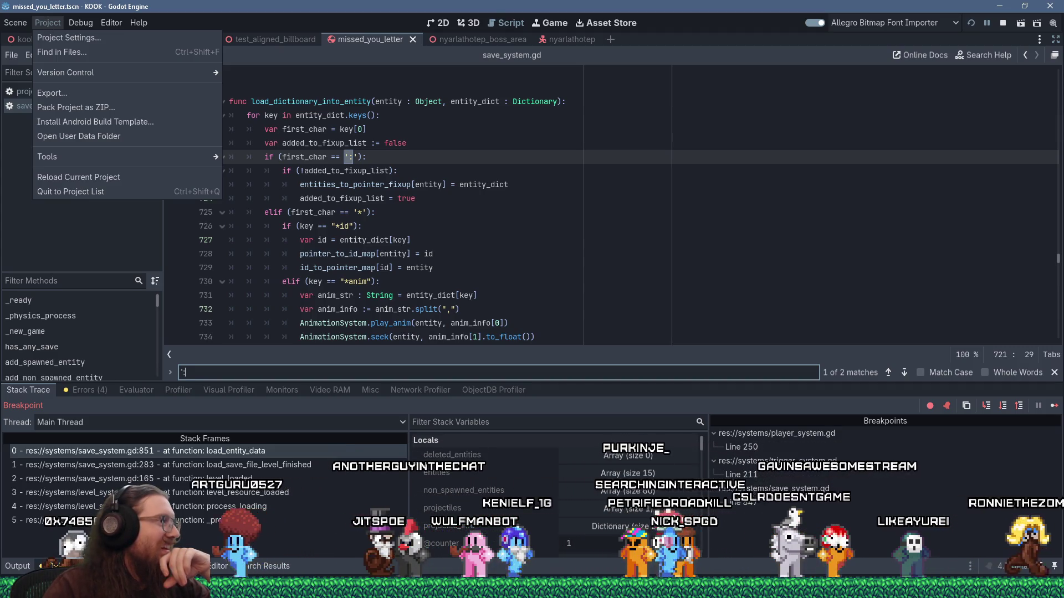
key(Escape)
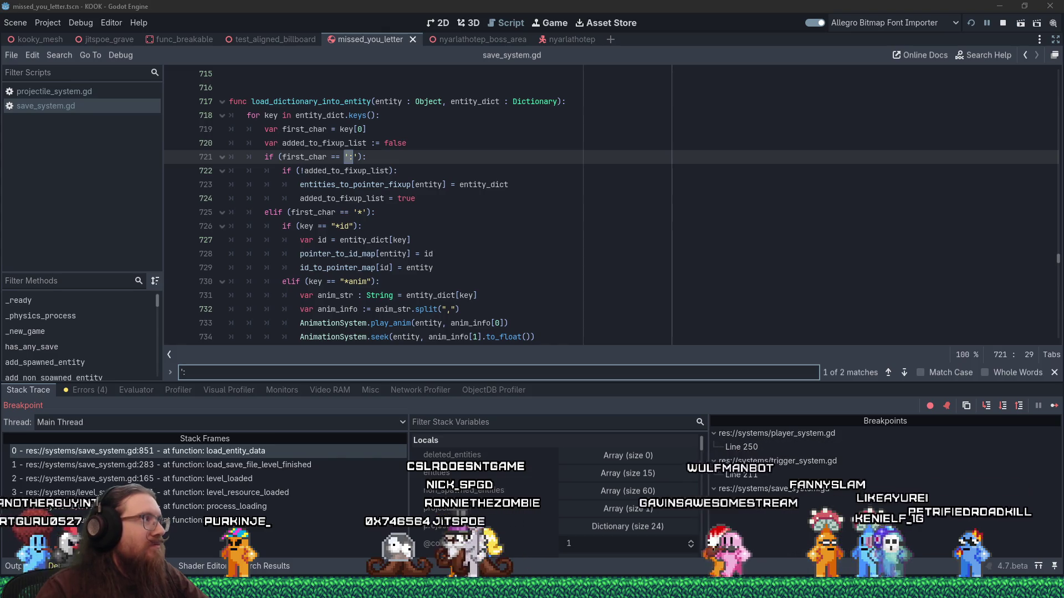
key(alt+Tab)
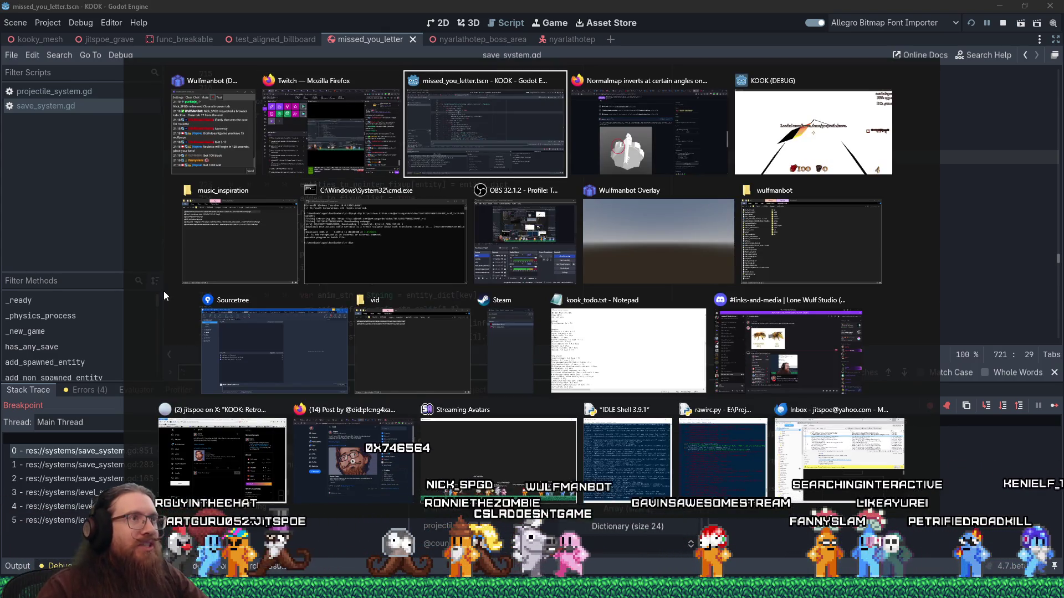
key(Escape)
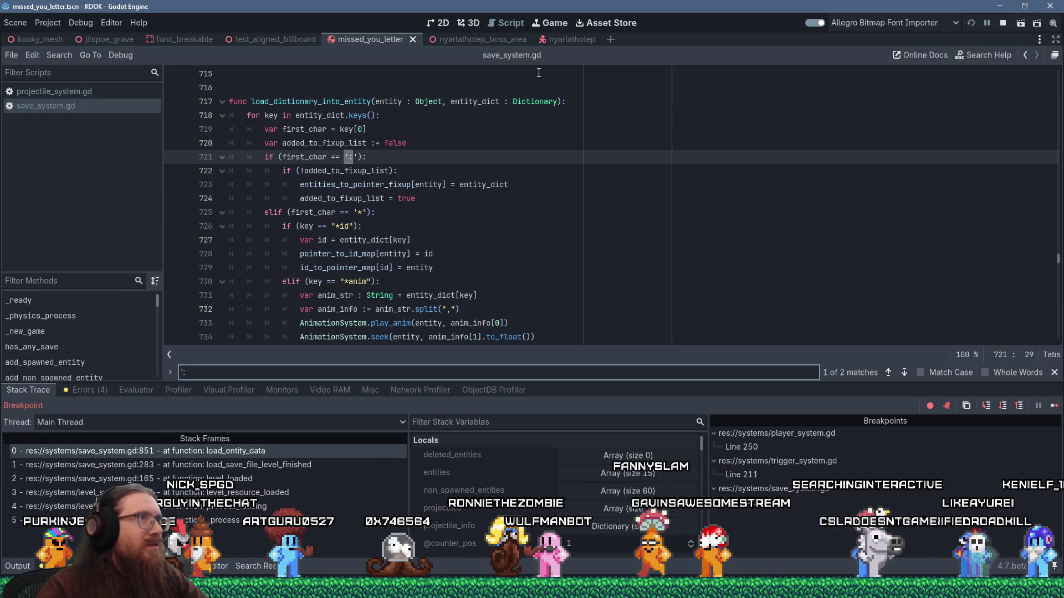
- Leave distraction-free mode to restore the docks, then filter FileSystem for 'fbx'
click(72, 119)
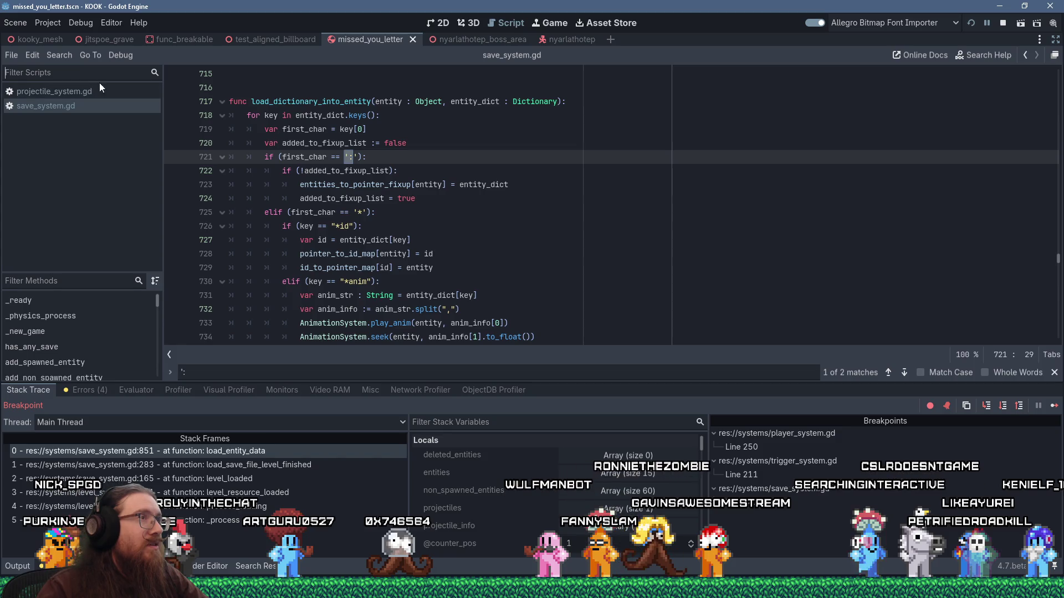
key(ctrl+shift+F11)
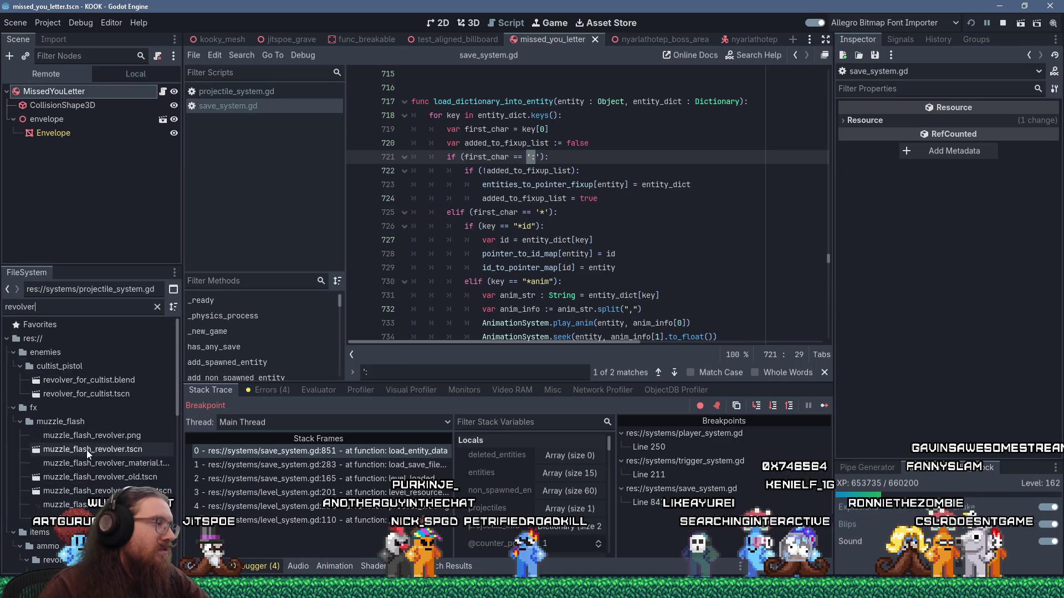
scroll(88, 450, down, 6)
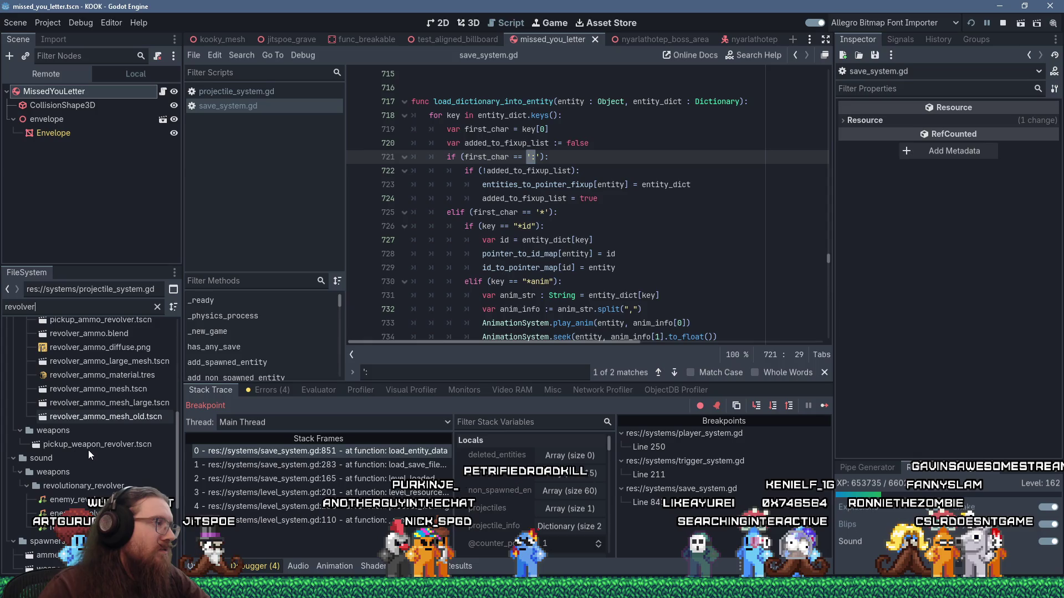
scroll(88, 450, down, 2)
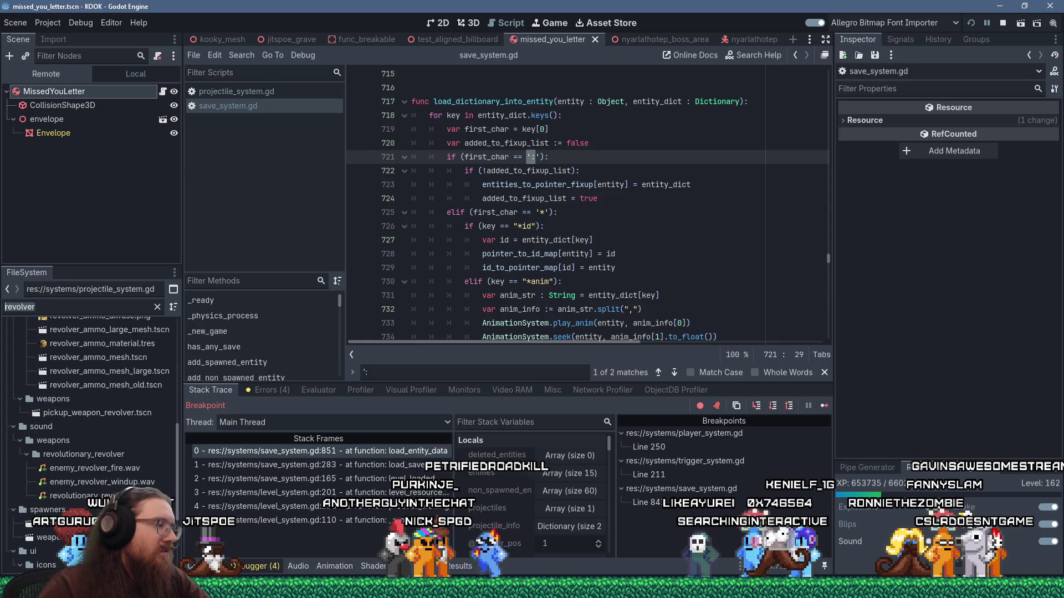
text(fbx)
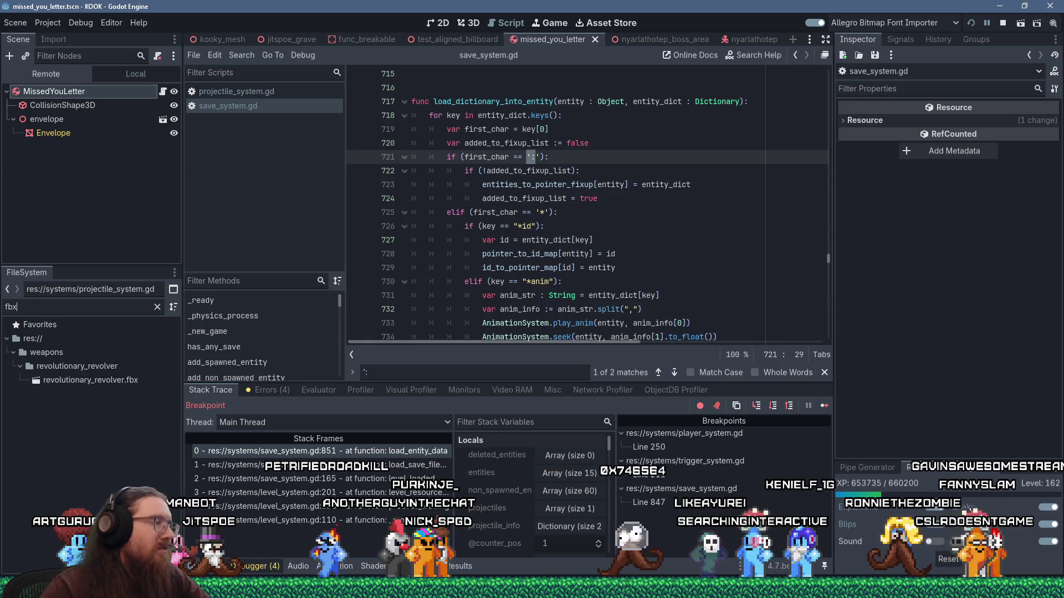
- Clear the filter and view the two scenes that own revolutionary_revolver.fbx
right_click(57, 369)
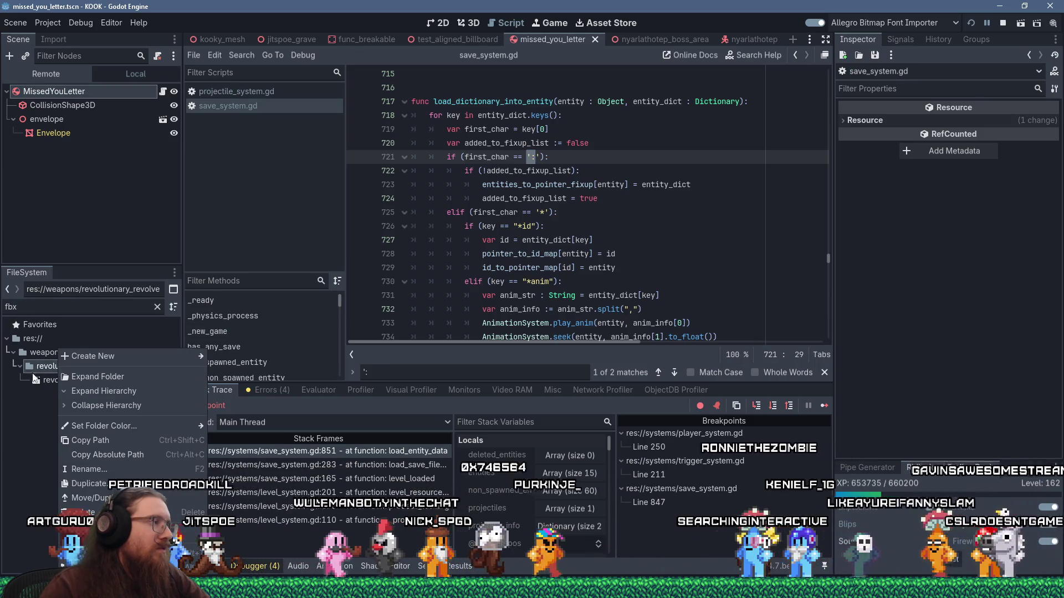
key(Escape)
click(156, 308)
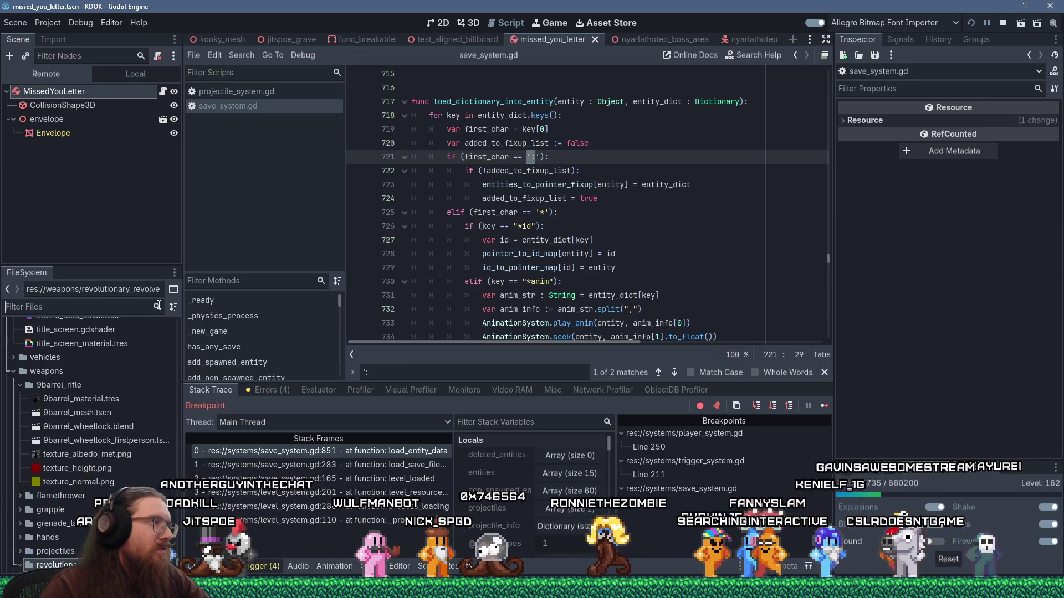
right_click(131, 368)
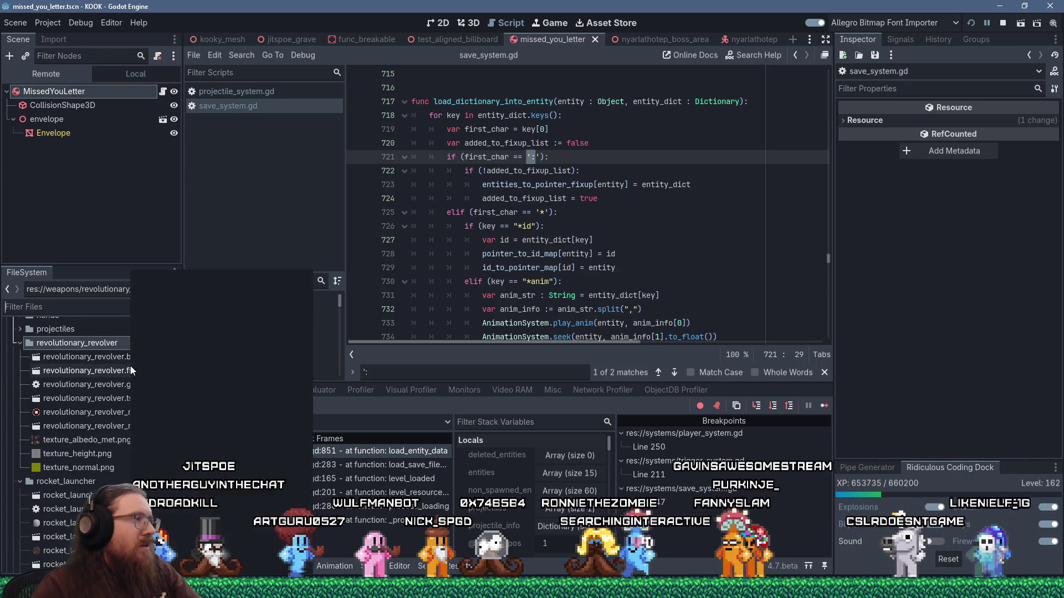
click(175, 354)
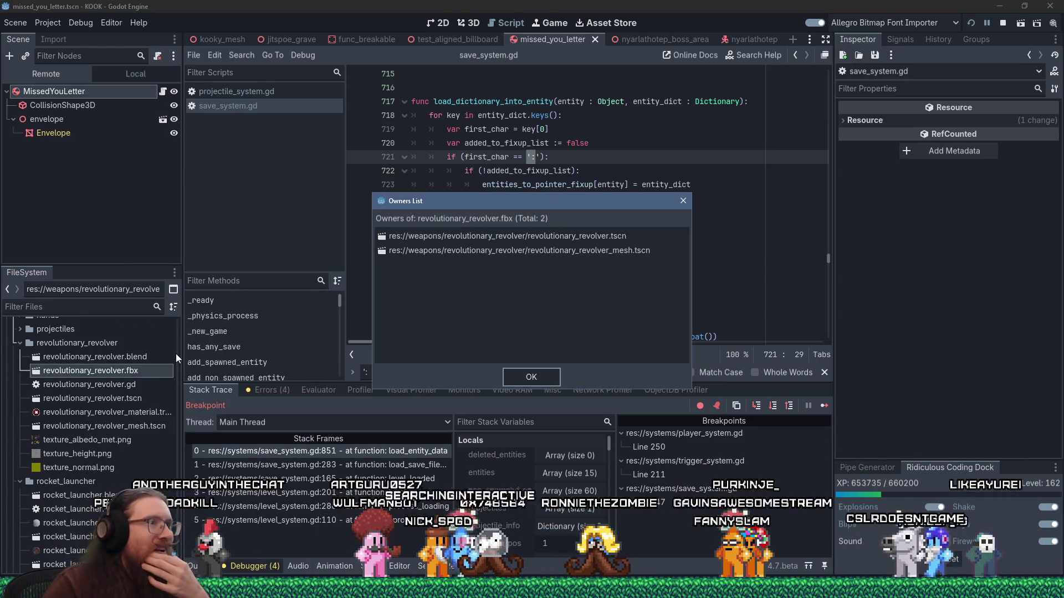
click(510, 374)
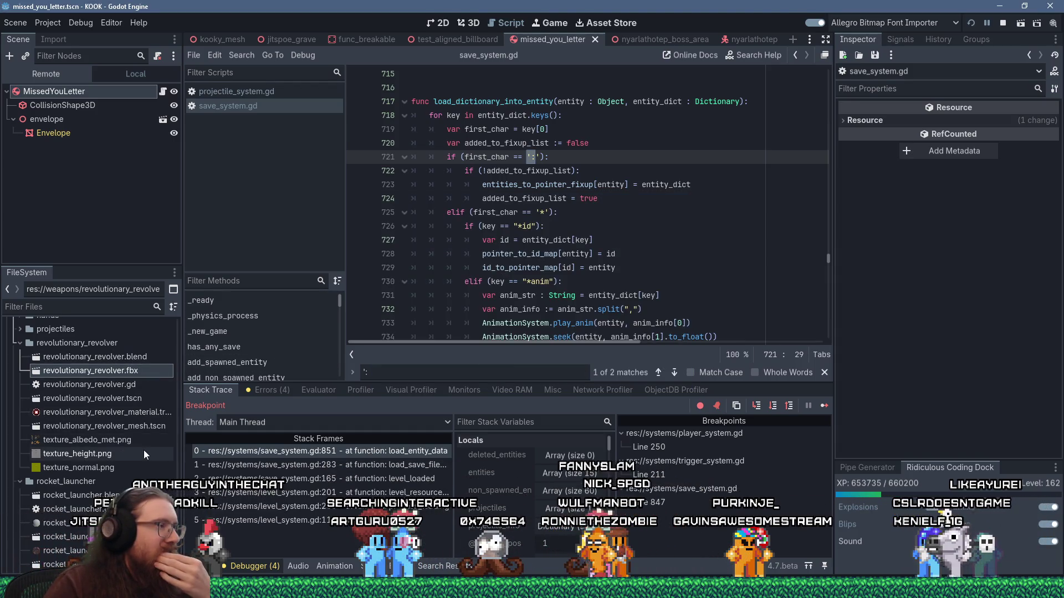
click(121, 357)
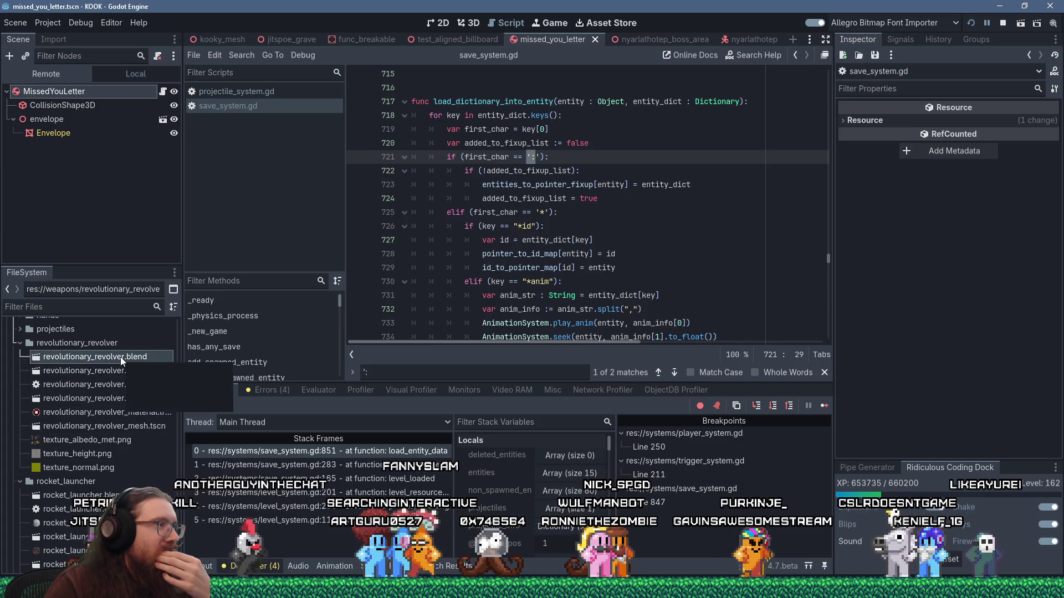
double_click(121, 357)
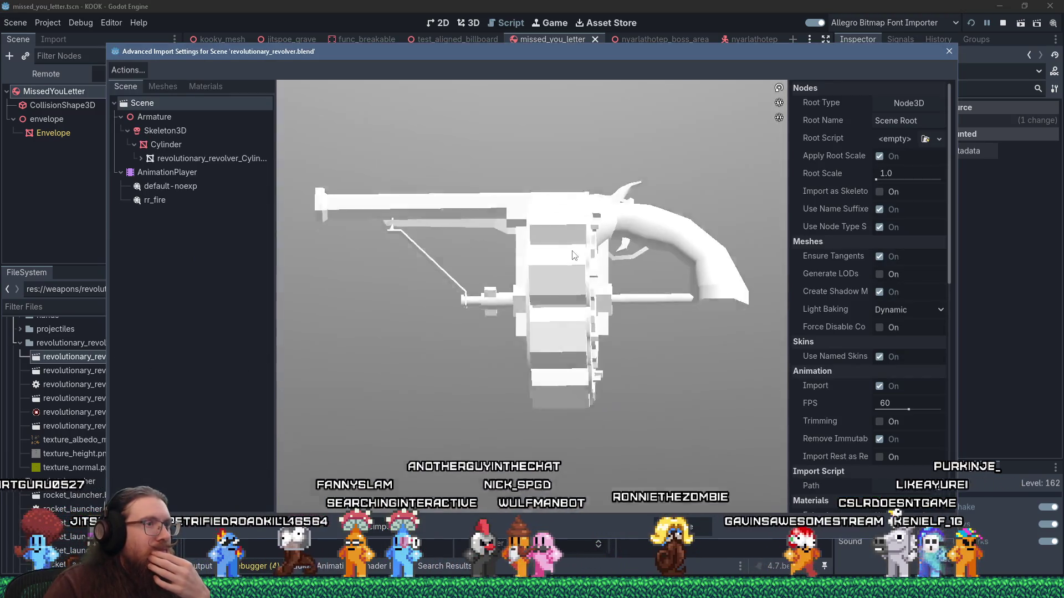
mouse_move(574, 255)
mouse_down()
mouse_move(550, 184)
mouse_move(411, 337)
mouse_move(691, 286)
mouse_move(745, 298)
mouse_up()
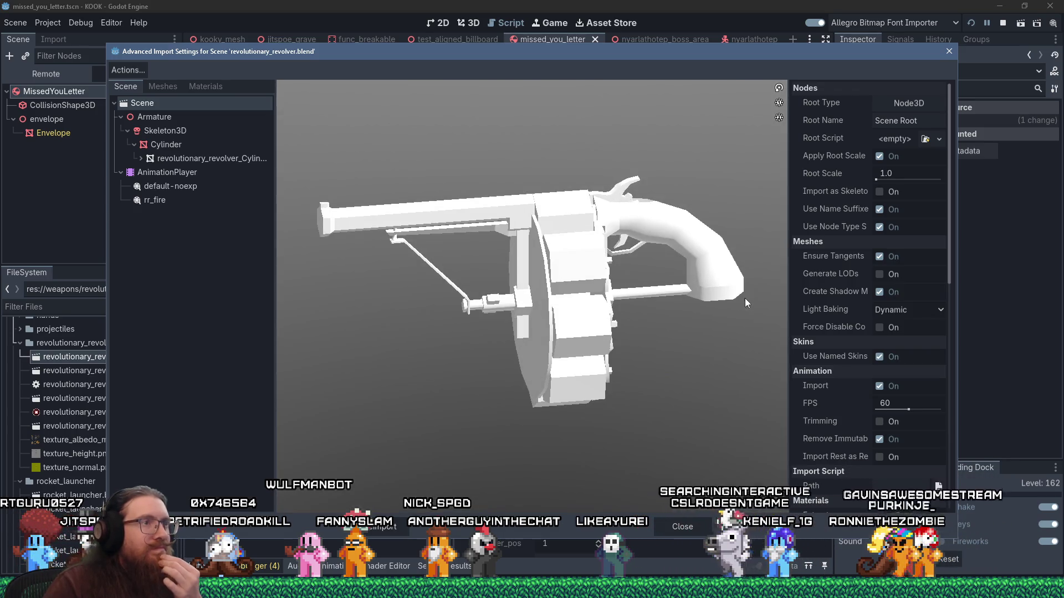
click(948, 51)
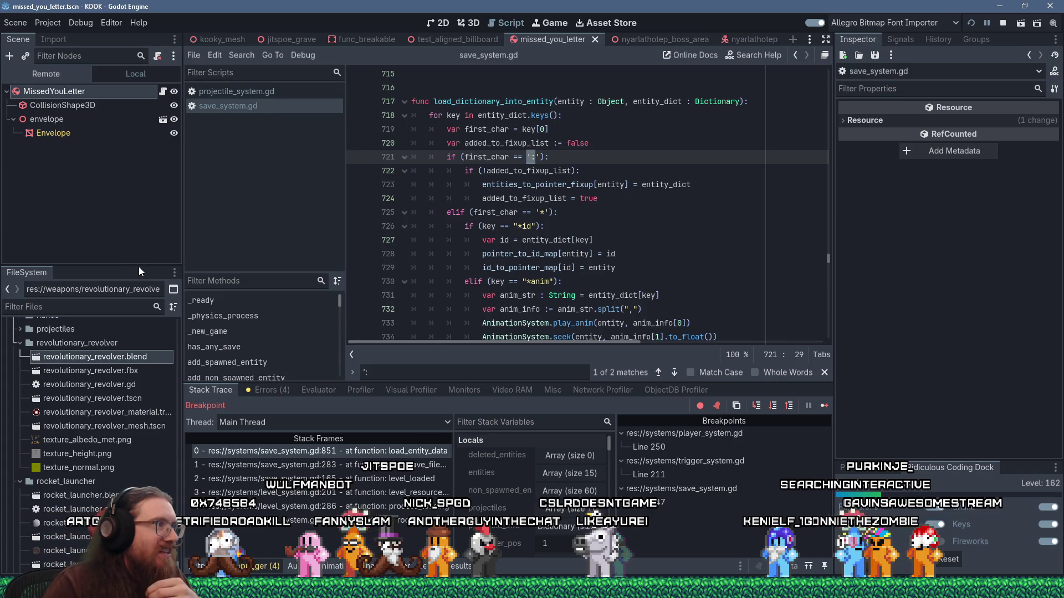
mouse_move(139, 267)
mouse_down()
mouse_move(133, 325)
mouse_move(133, 264)
mouse_up()
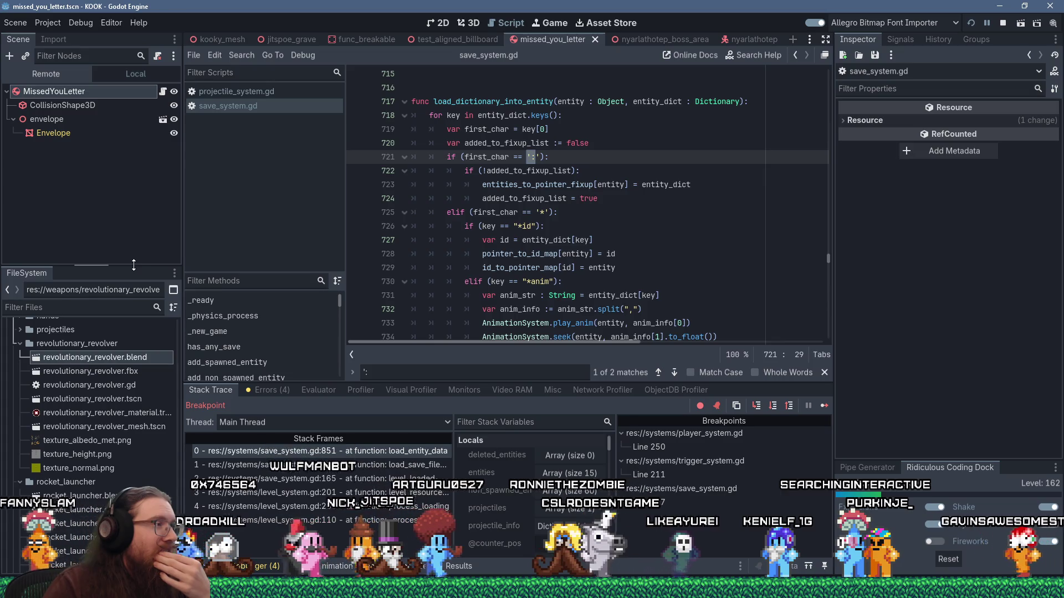
- Copy the UID of revolutionary_revolver.tscn
click(126, 399)
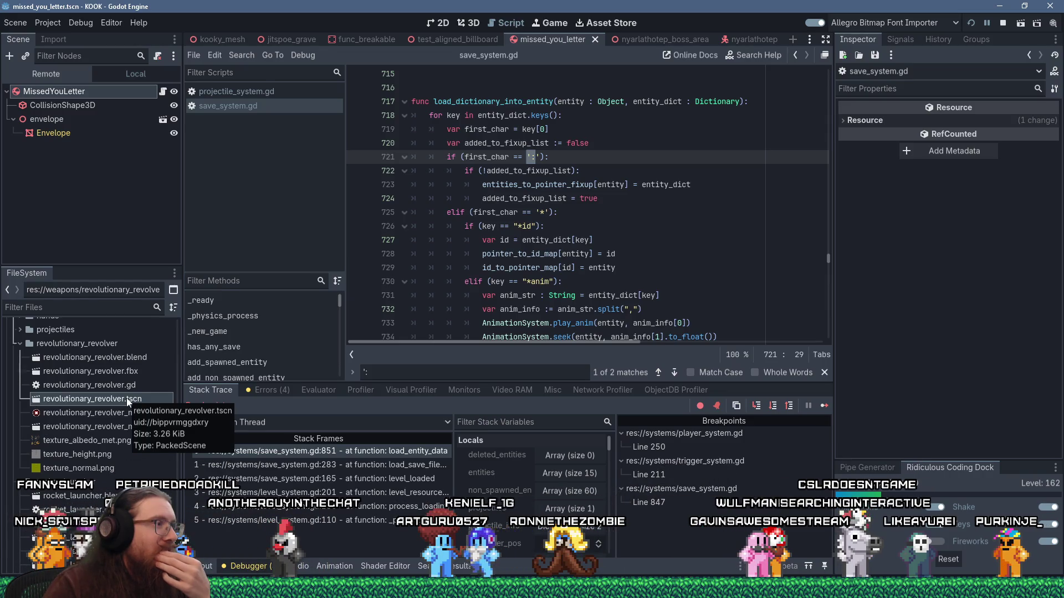
right_click(126, 397)
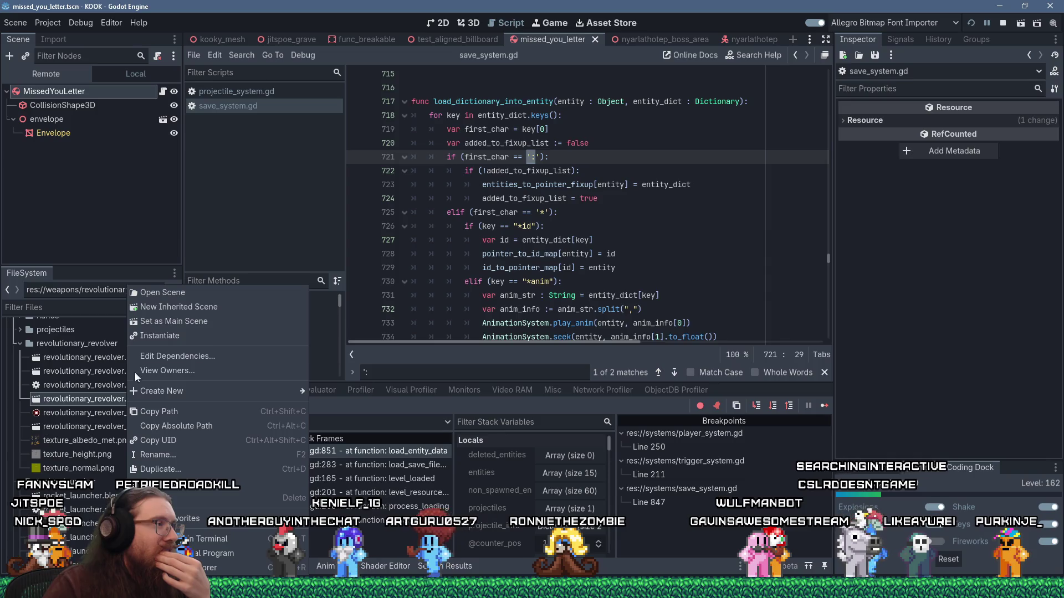
click(172, 441)
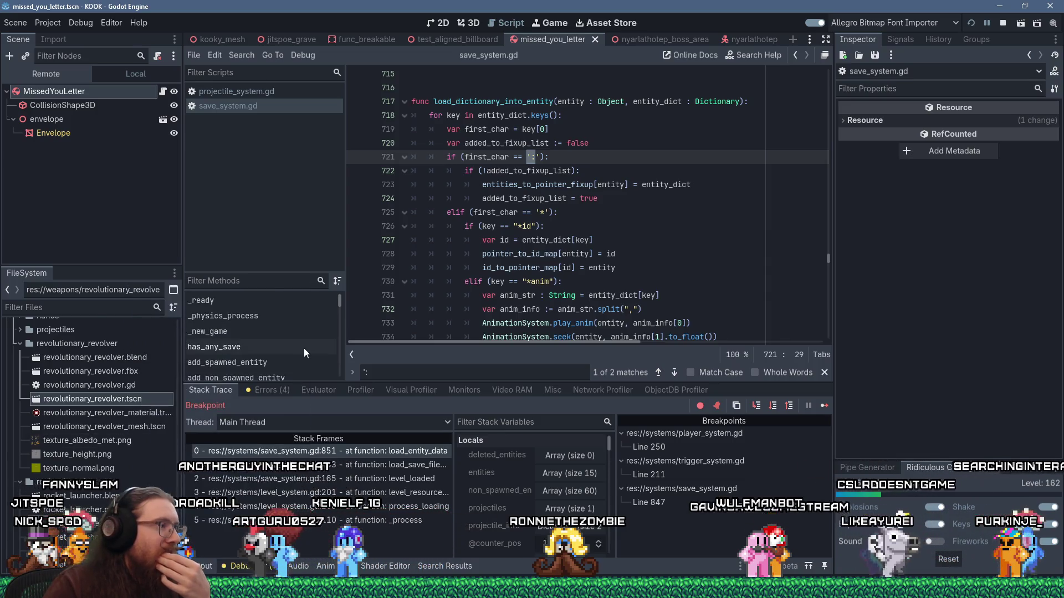
- Copy the revolutionary_revolver.blend UID and switch to the kook_todo.txt notes
click(128, 372)
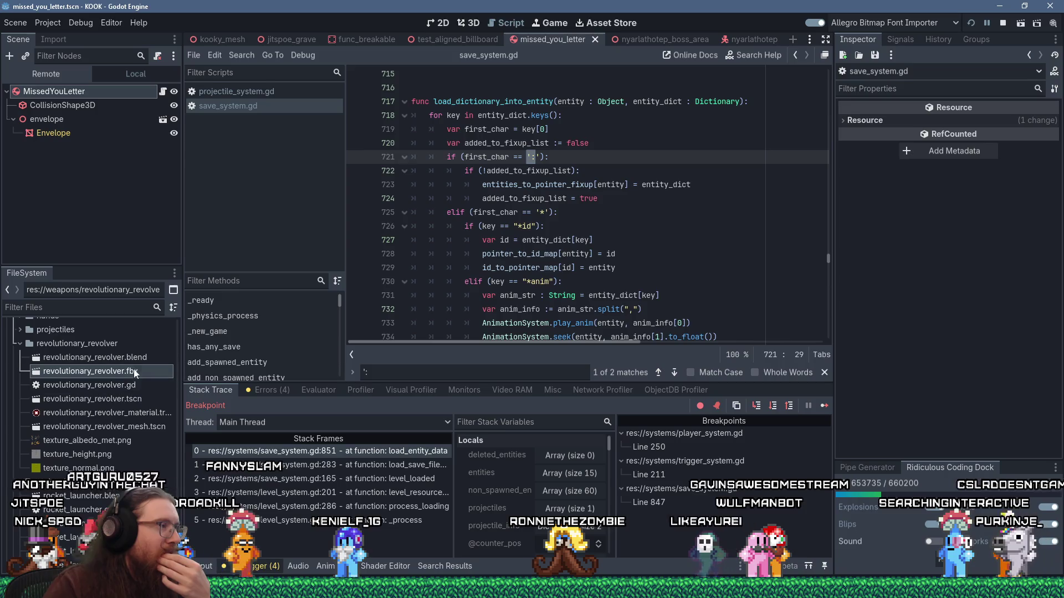
right_click(137, 359)
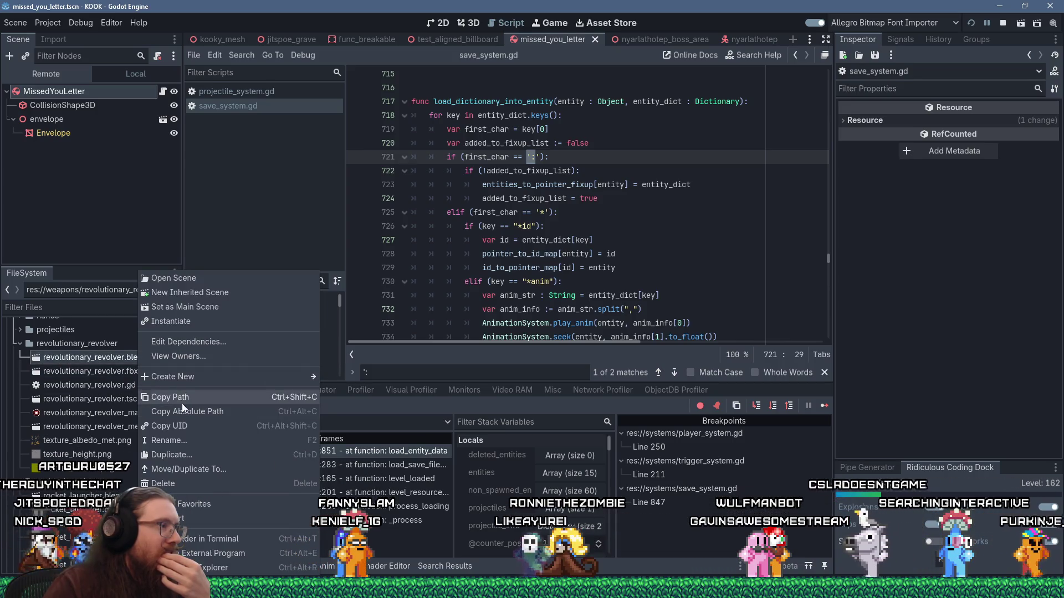
click(178, 431)
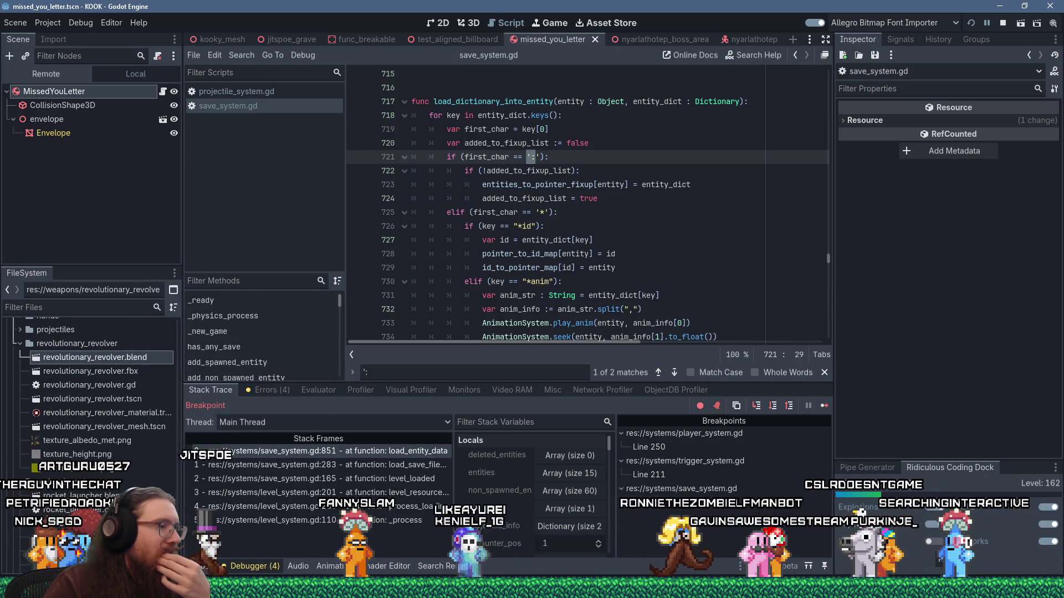
key(alt+Tab)
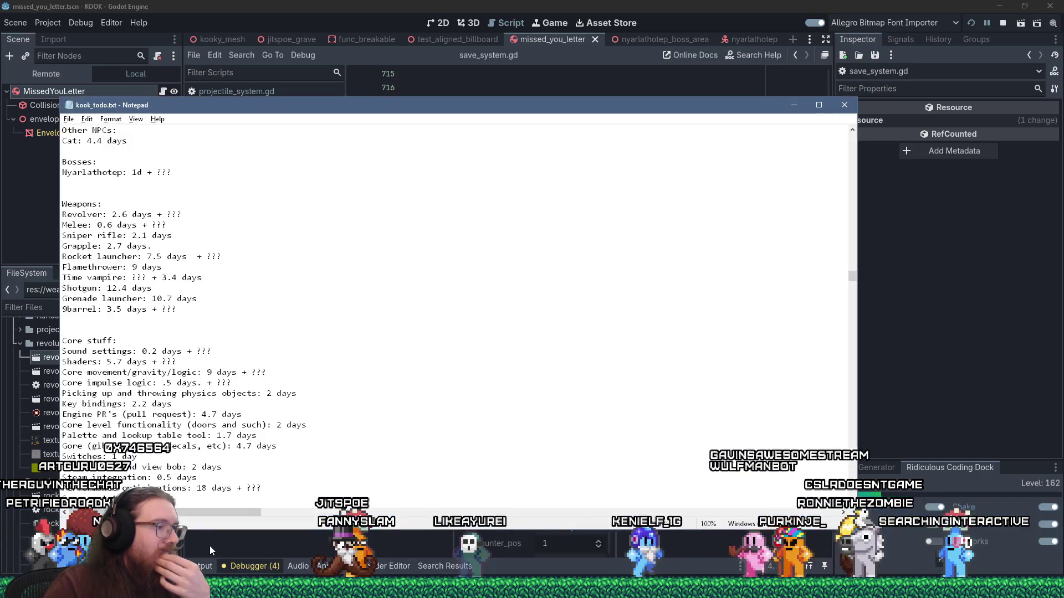
- Add a second line 'revolver blender uid:' followed by the pasted .blend UID
key(ctrl+Home)
key(End)
key(Return)
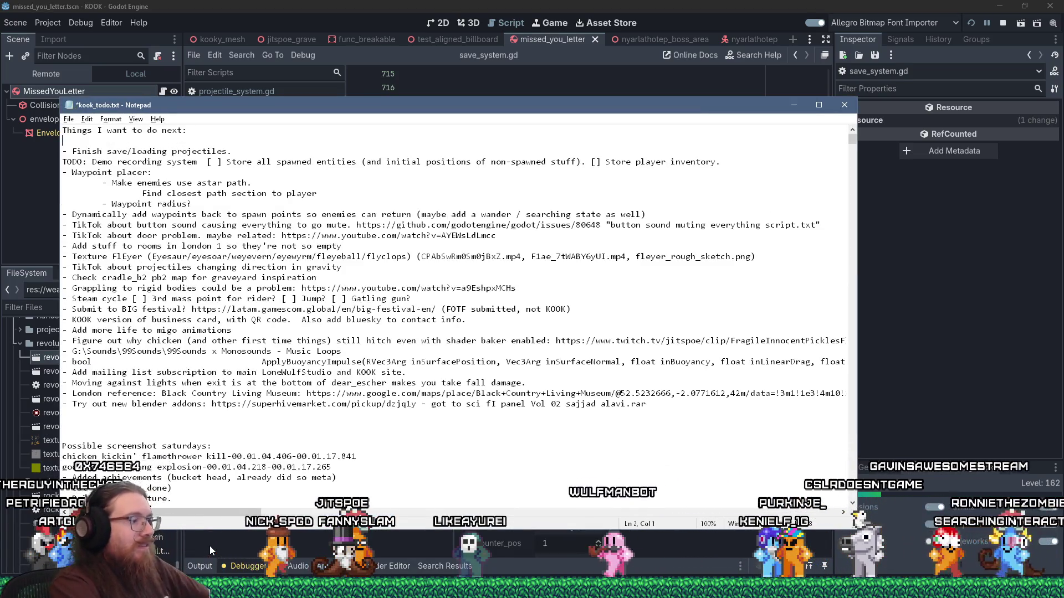
text(revolver bl)
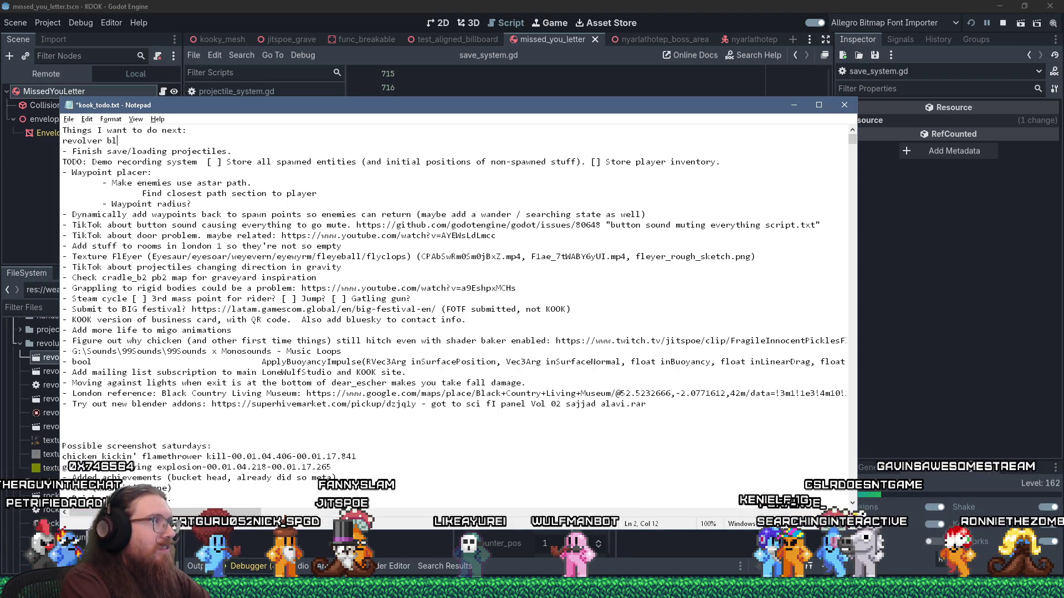
text(ender uid:)
key(ctrl+v)
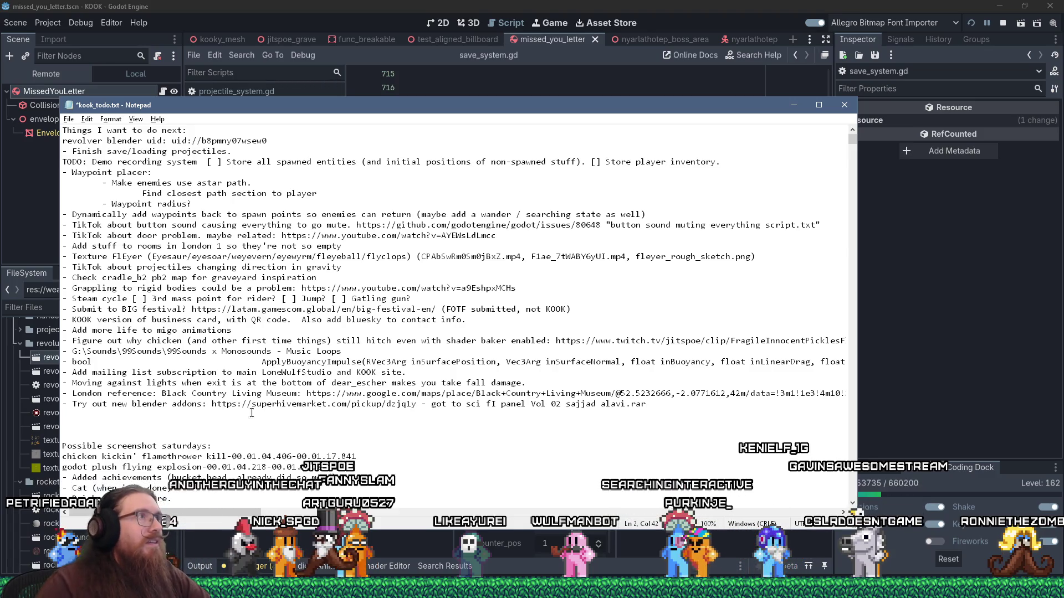
- Append the .blend file's res:// path to that line, then return to Godot
key(alt+Tab)
right_click(132, 359)
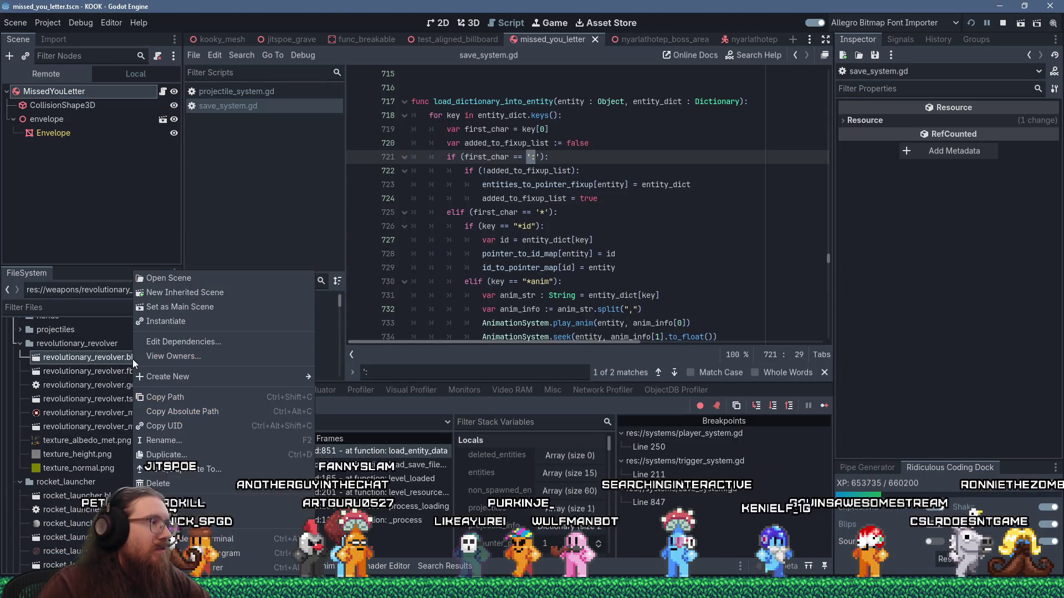
key(Escape)
key(alt+Tab)
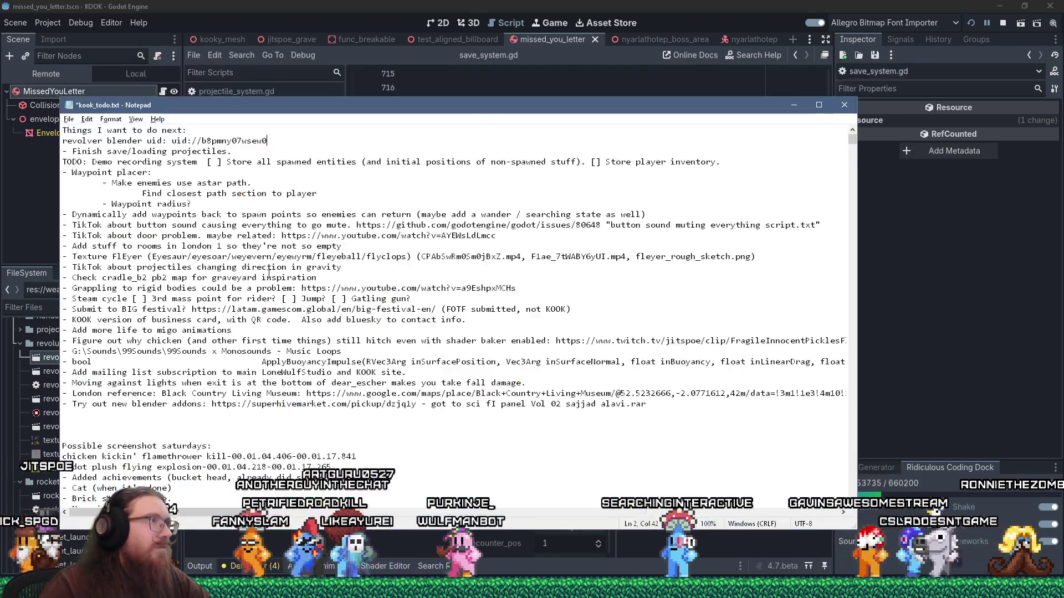
key(ctrl+v)
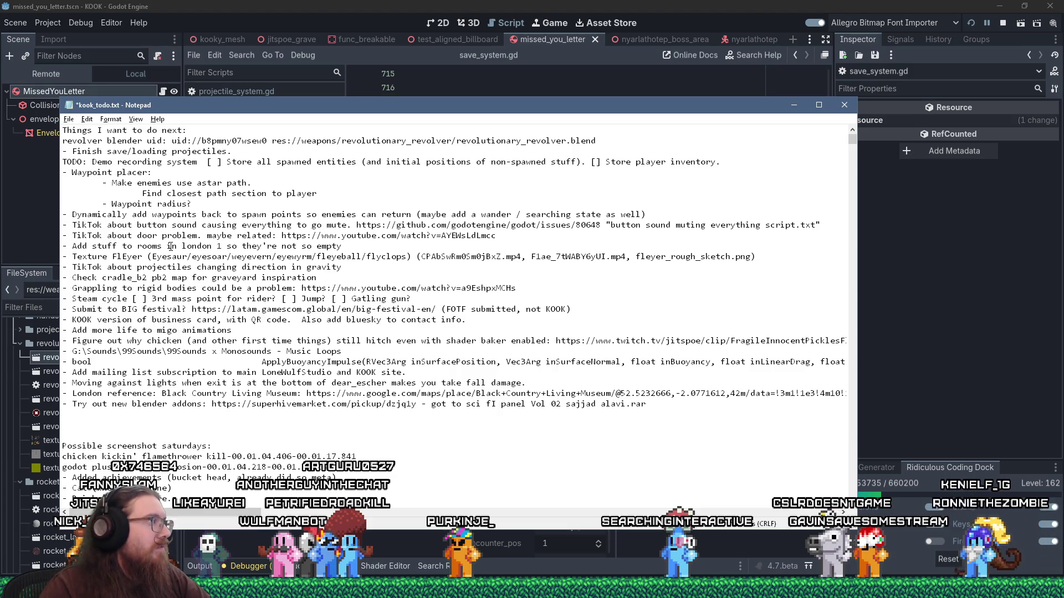
key(alt+Tab)
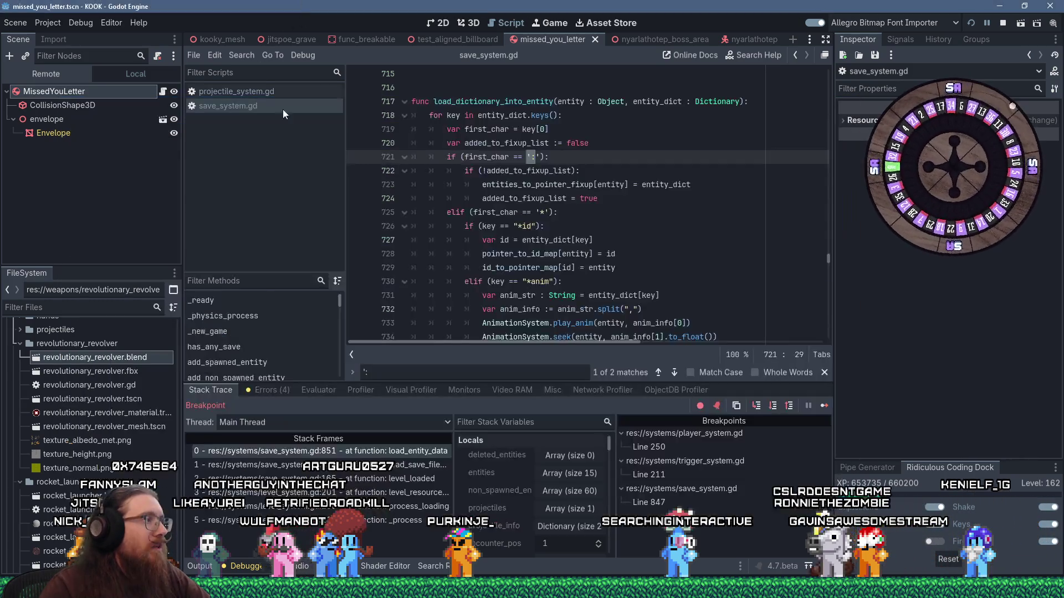
- Create new inherited scenes from revolutionary_revolver.blend and revolutionary_revolver.fbx
right_click(135, 354)
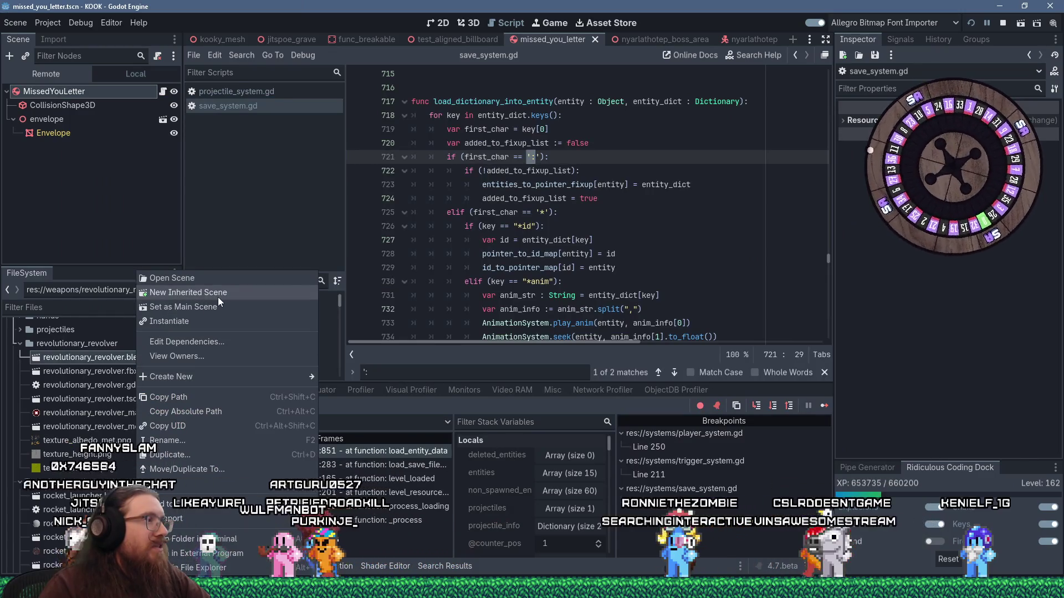
click(218, 299)
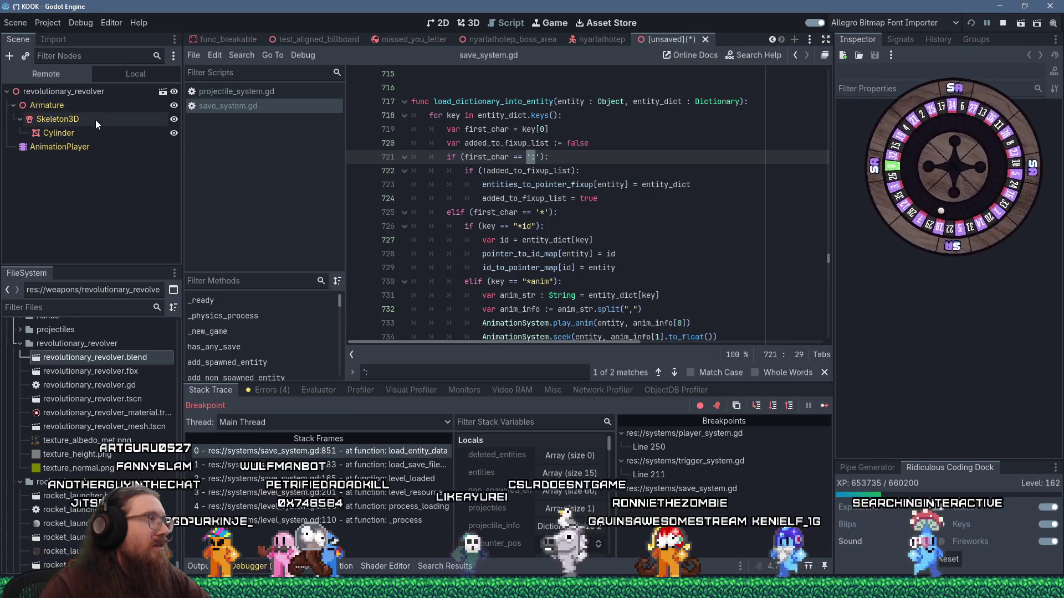
right_click(124, 370)
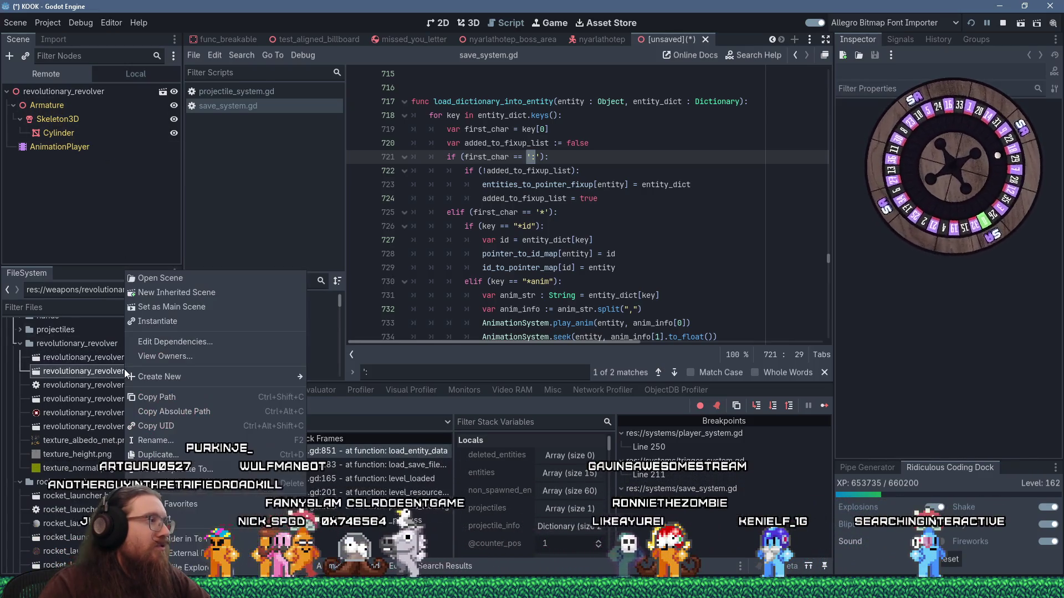
click(201, 293)
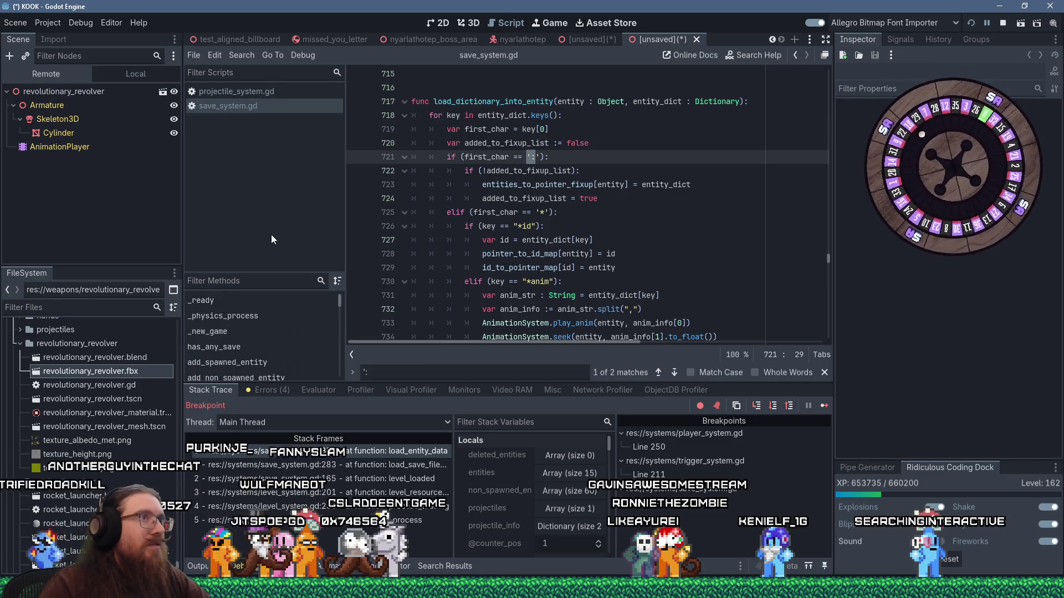
- Close both unsaved inherited scene tabs without saving
click(597, 42)
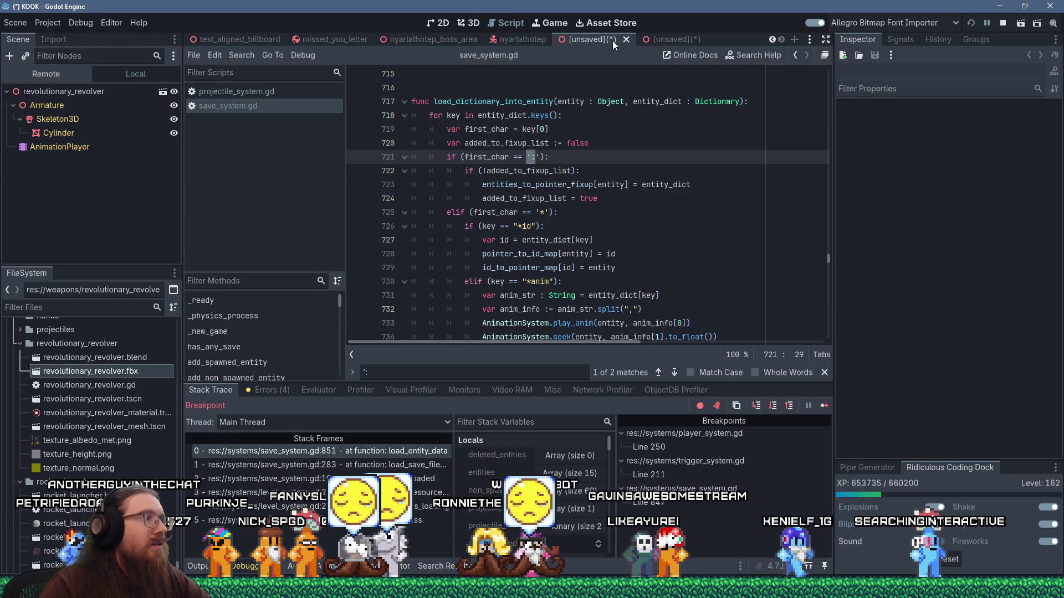
middle_click(659, 39)
click(593, 323)
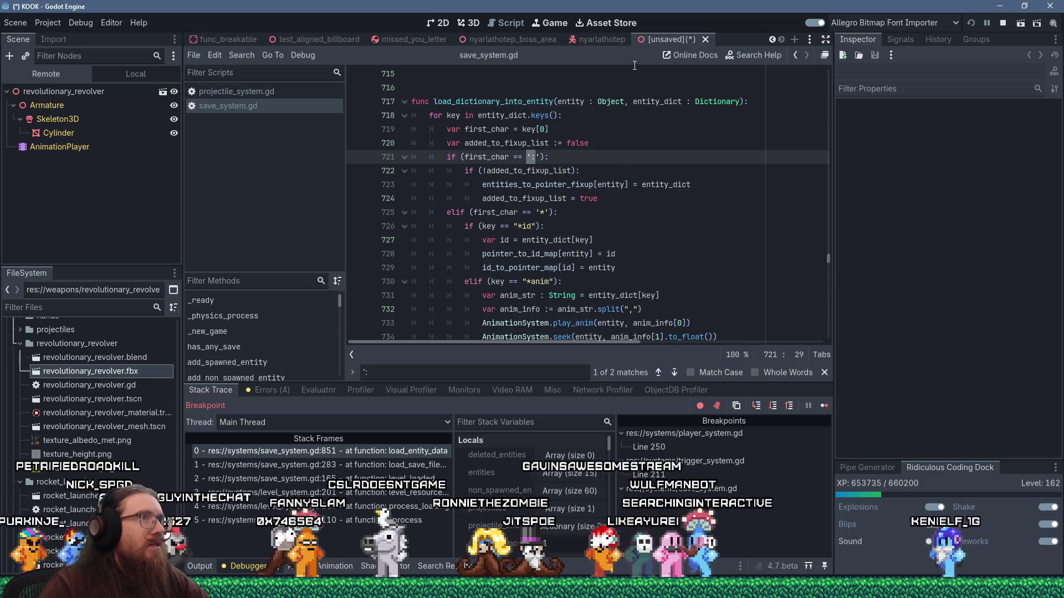
middle_click(658, 42)
click(597, 324)
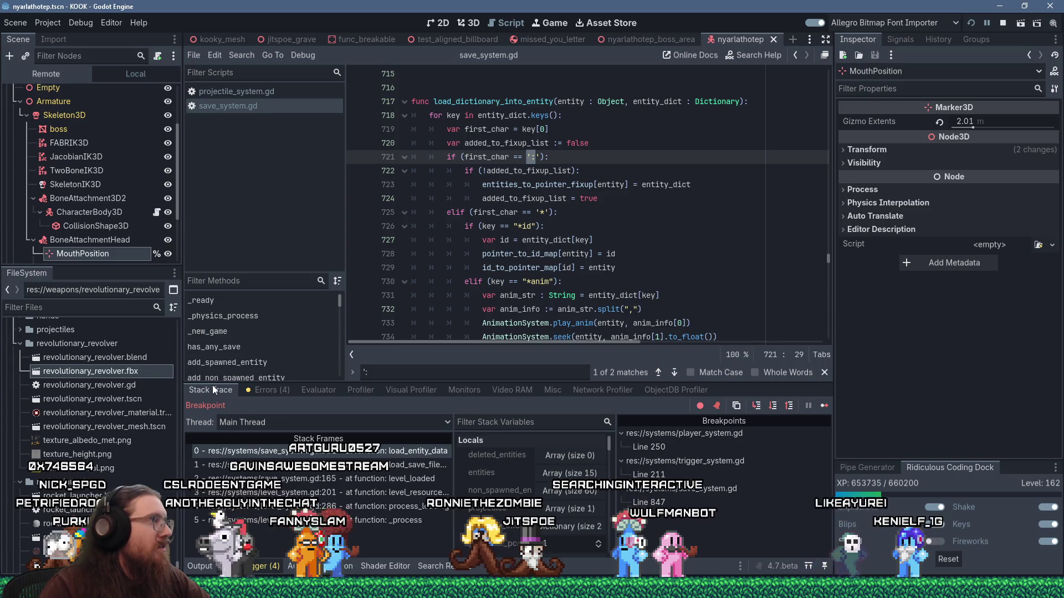
key(alt+Tab)
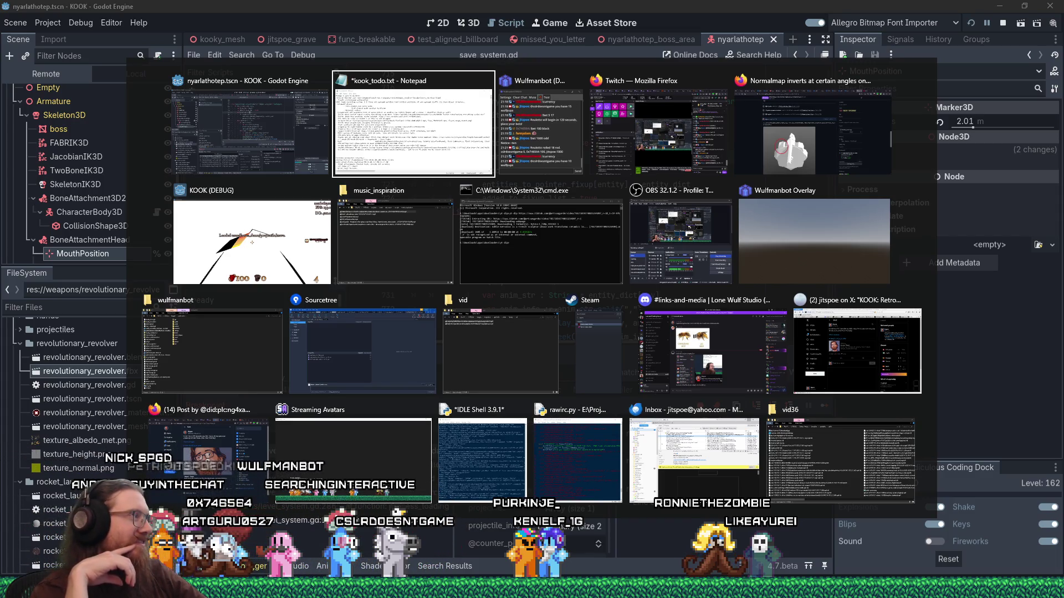
key(alt+shift+Tab)
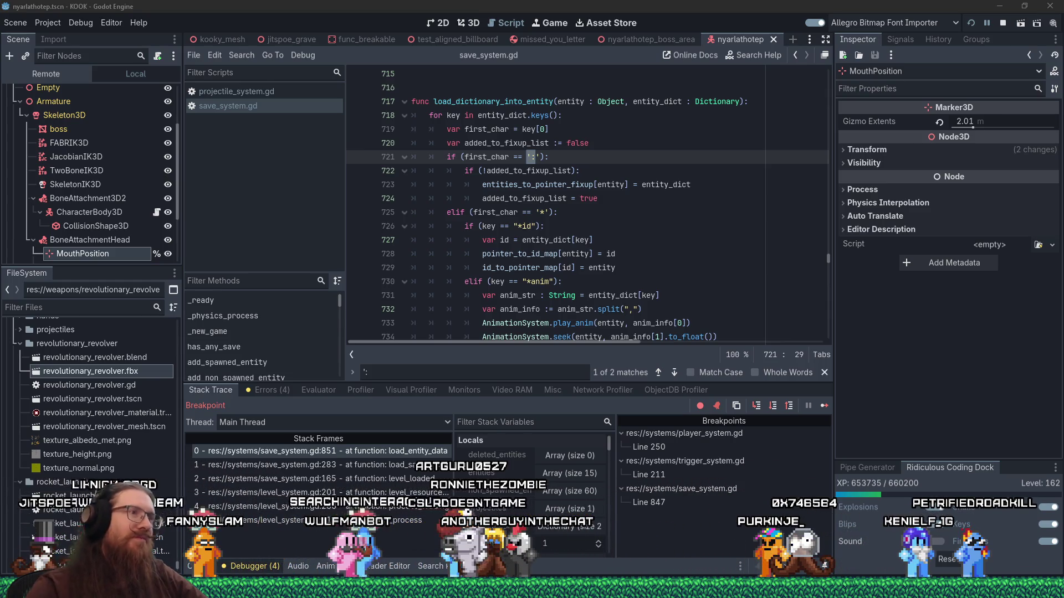
mouse_move(501, 184)
mouse_down()
mouse_move(559, 338)
mouse_move(585, 221)
mouse_up()
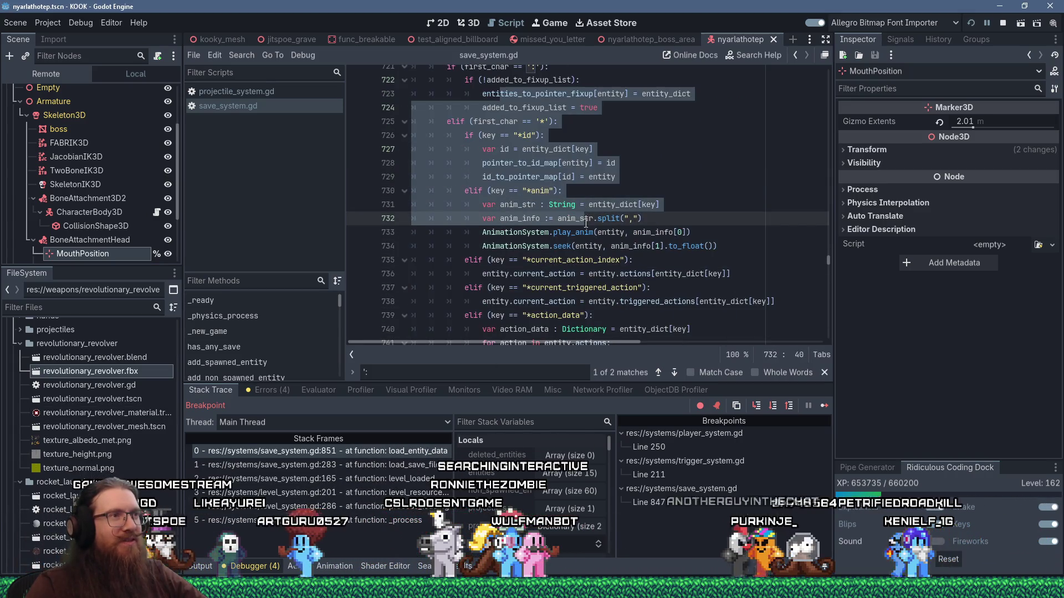
scroll(586, 221, up, 3)
click(461, 246)
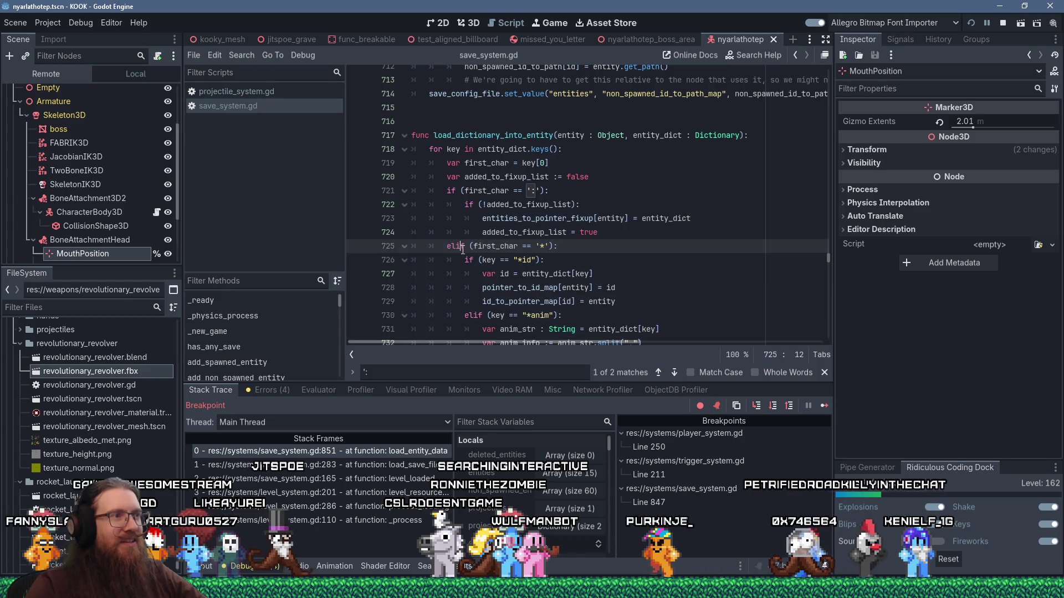
click(475, 290)
click(491, 302)
click(508, 317)
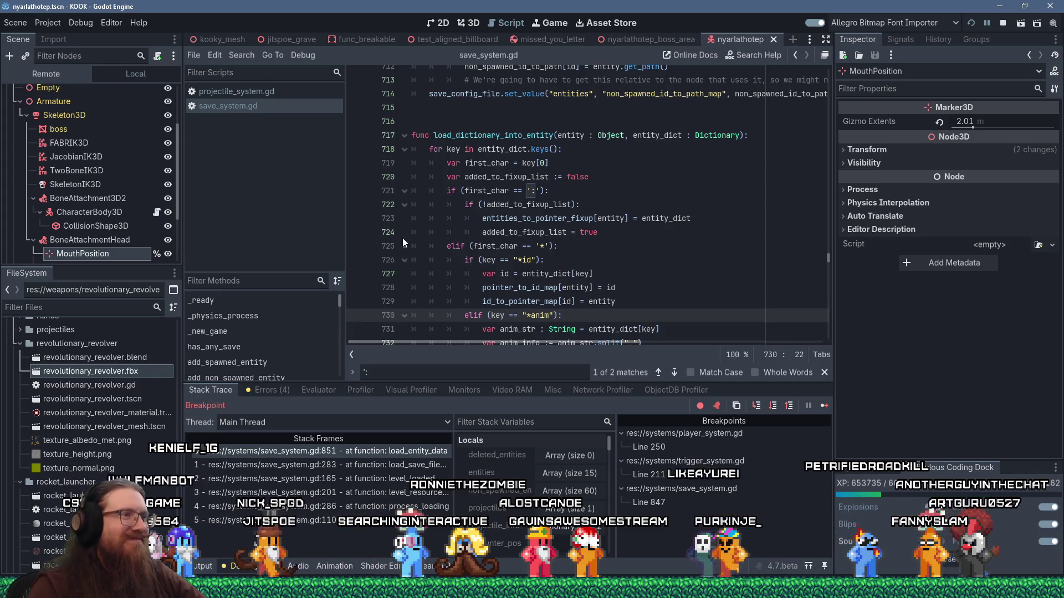
scroll(458, 245, down, 3)
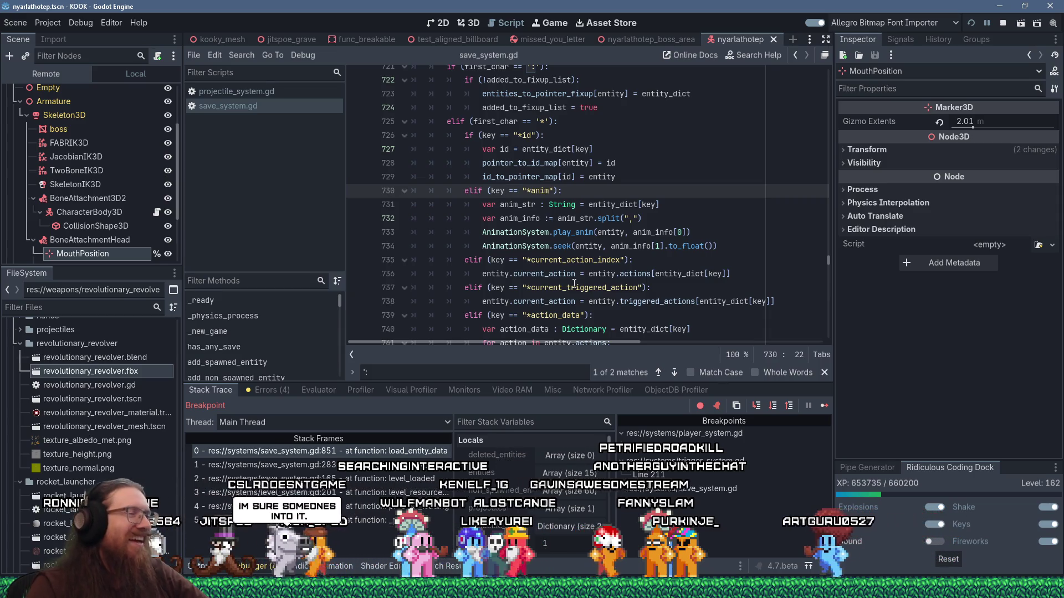
mouse_move(509, 264)
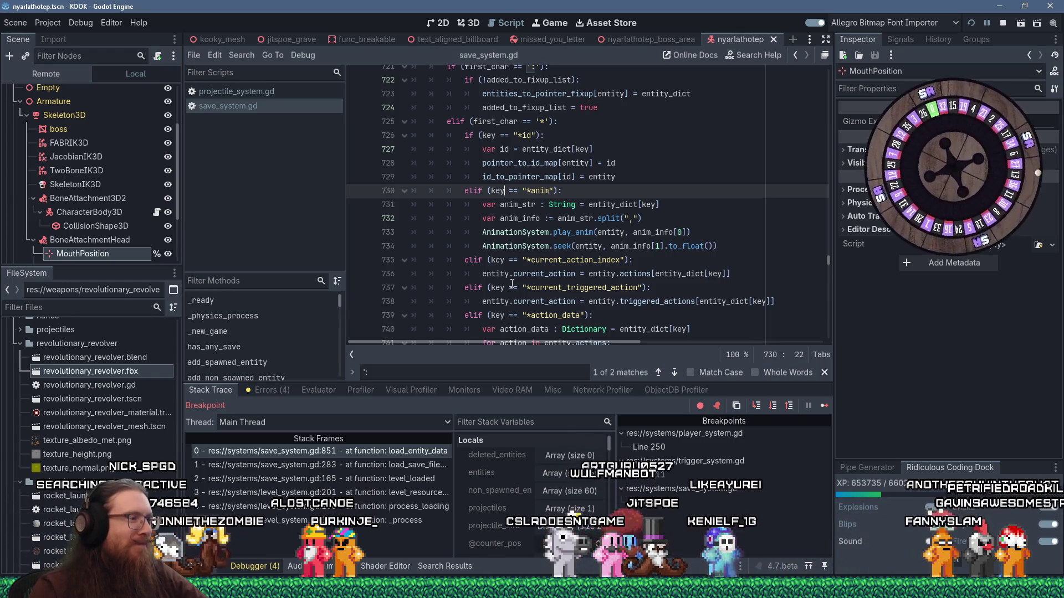
click(620, 190)
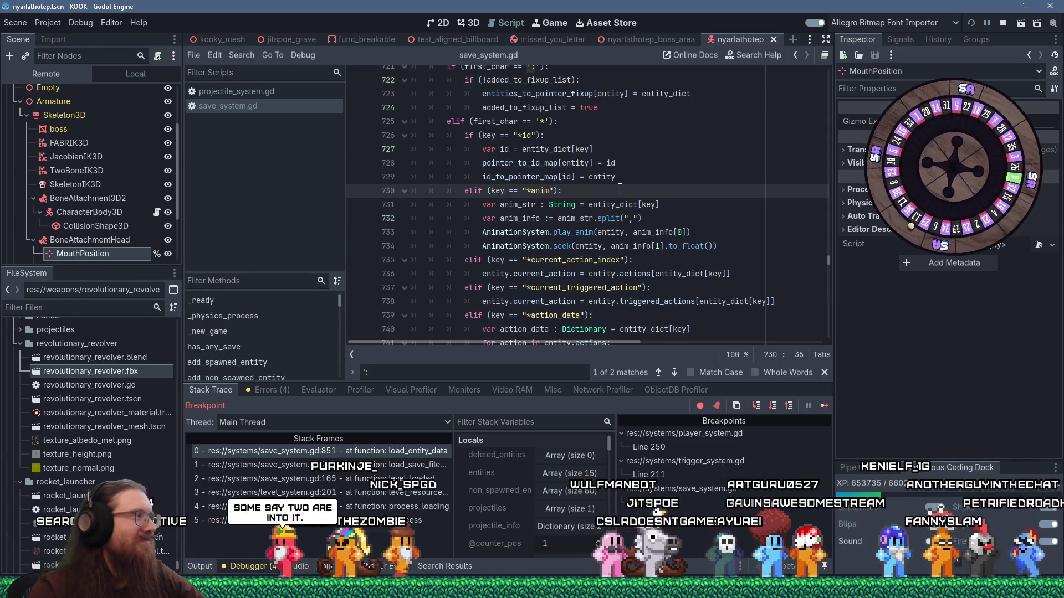
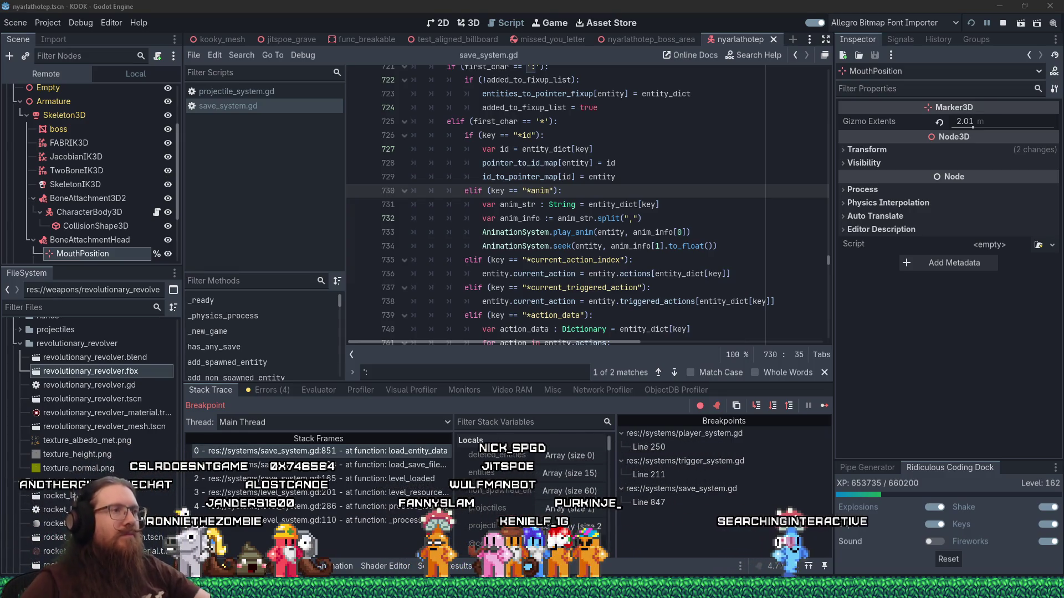
- Label the ':' first-character check on line 721 with the comment # Keyword ":"
click(580, 260)
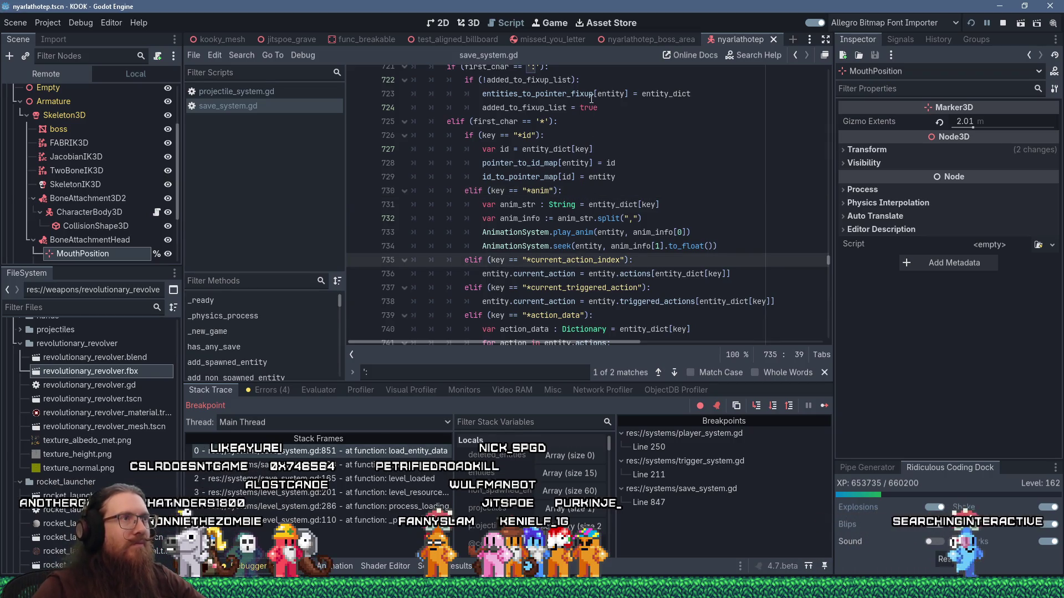
scroll(592, 99, up, 2)
click(572, 149)
text(# Keyword ":)
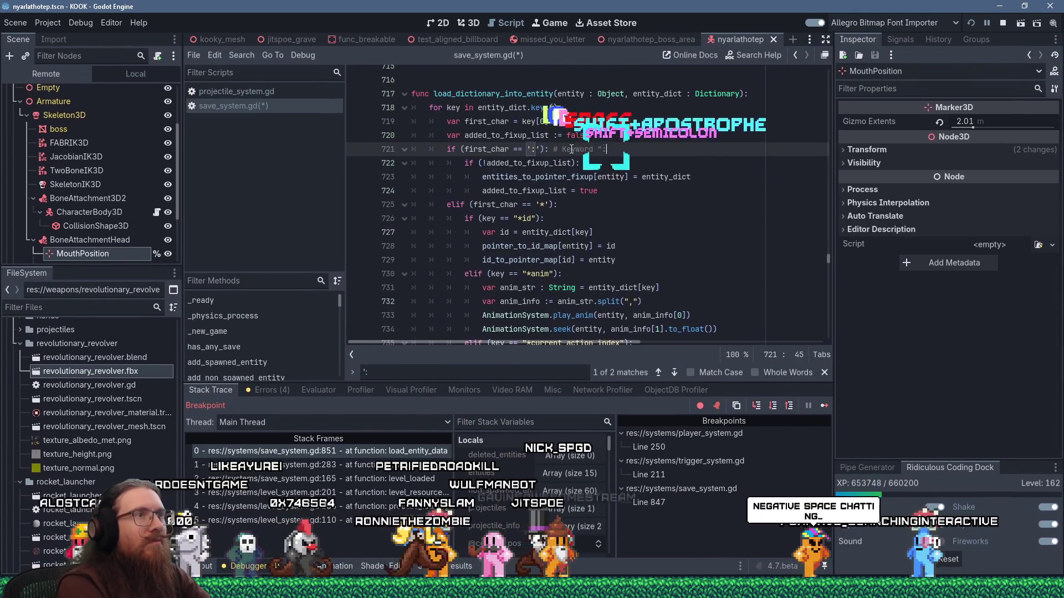
text(")
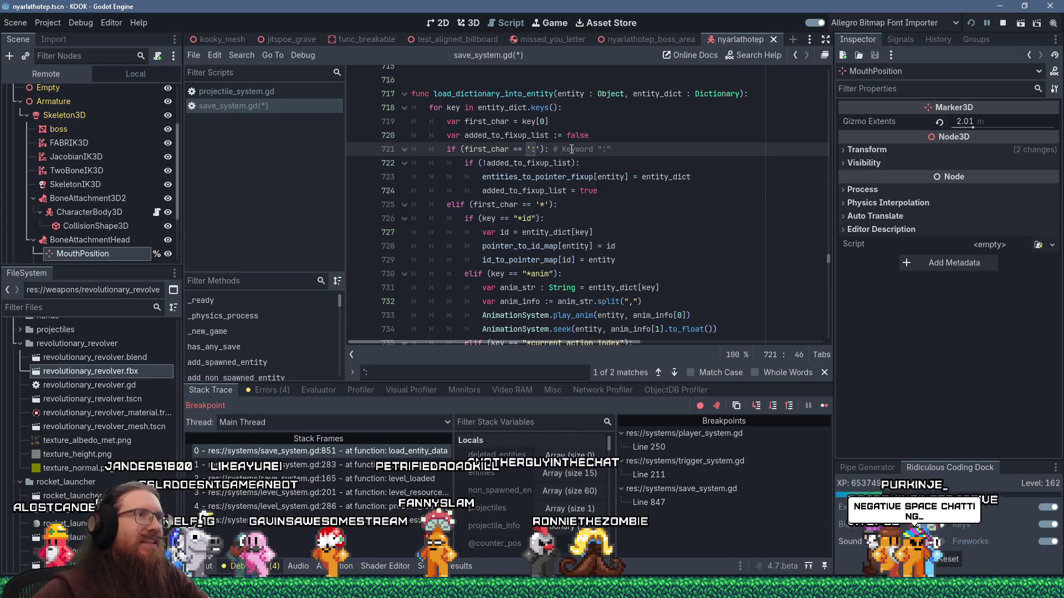
- Look through the load functions around lines 728 and 775
click(741, 249)
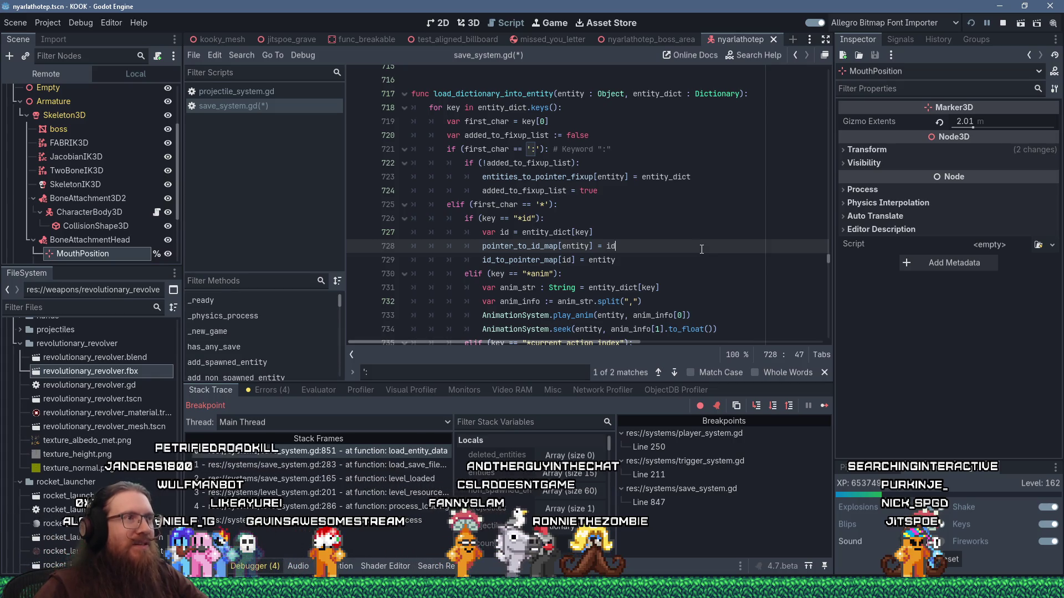
scroll(701, 250, down, 2)
scroll(702, 249, down, 10)
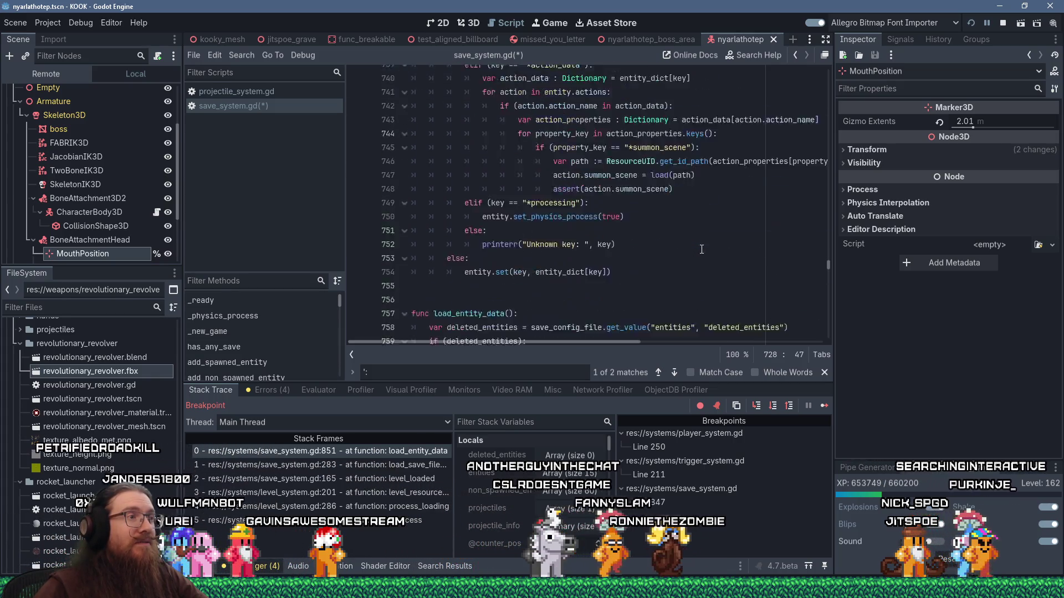
click(704, 235)
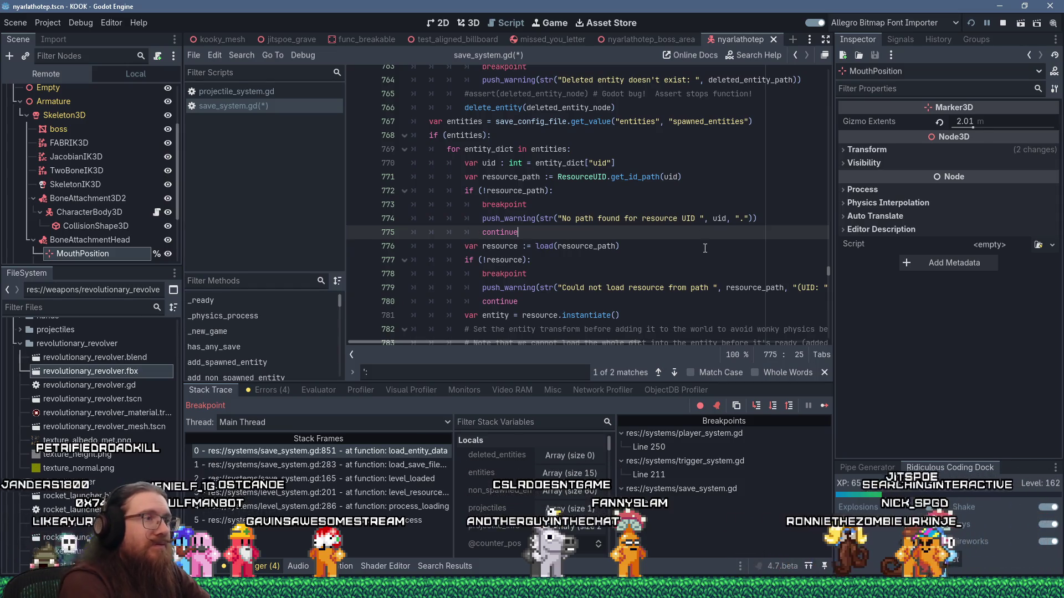
scroll(717, 267, up, 10)
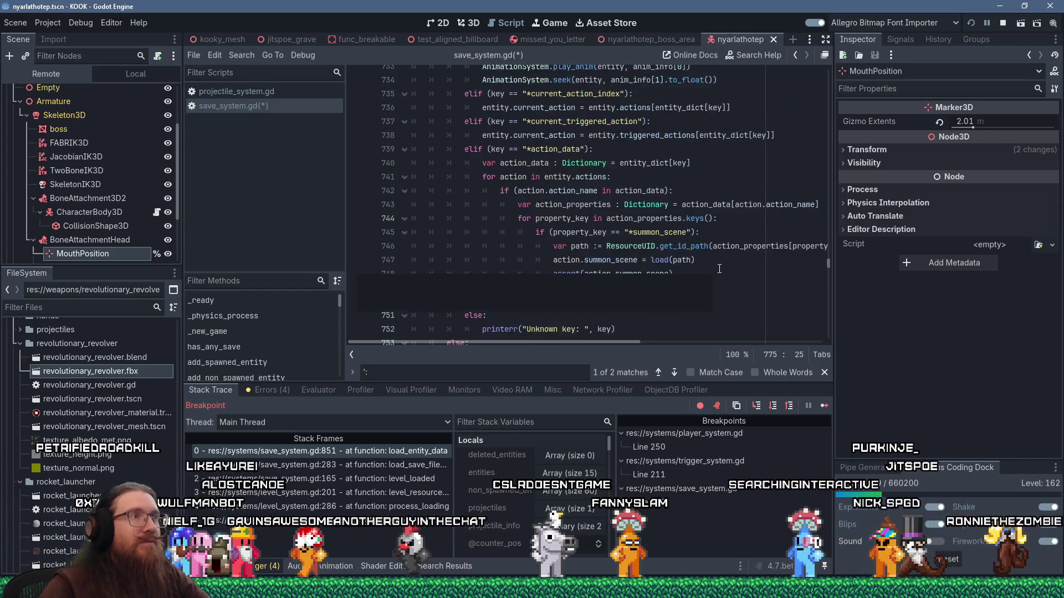
scroll(698, 257, up, 3)
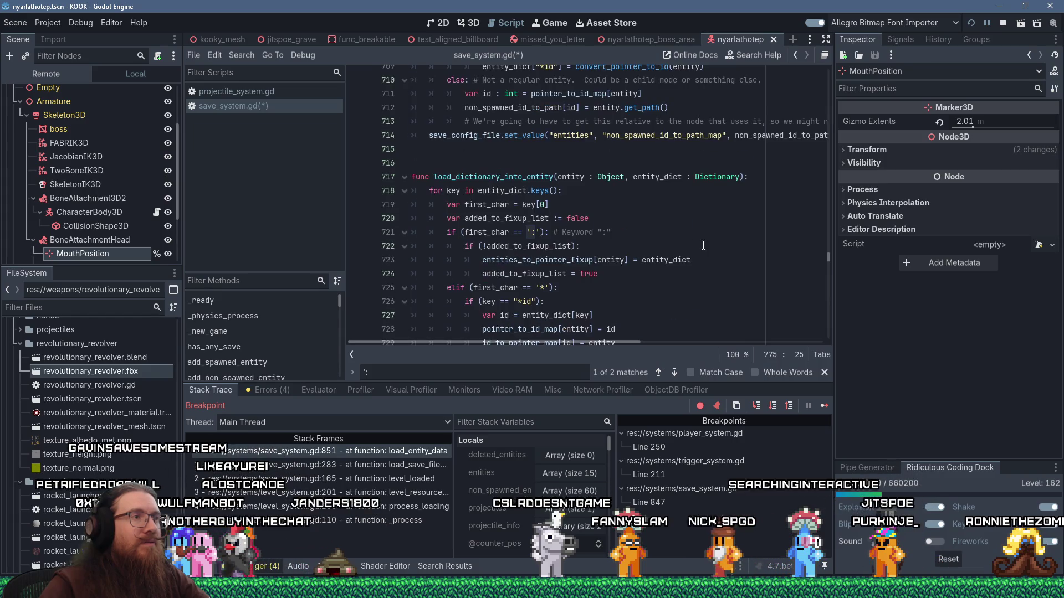
- Select the first_char declaration on line 719 for copying, then go to line 774
click(613, 209)
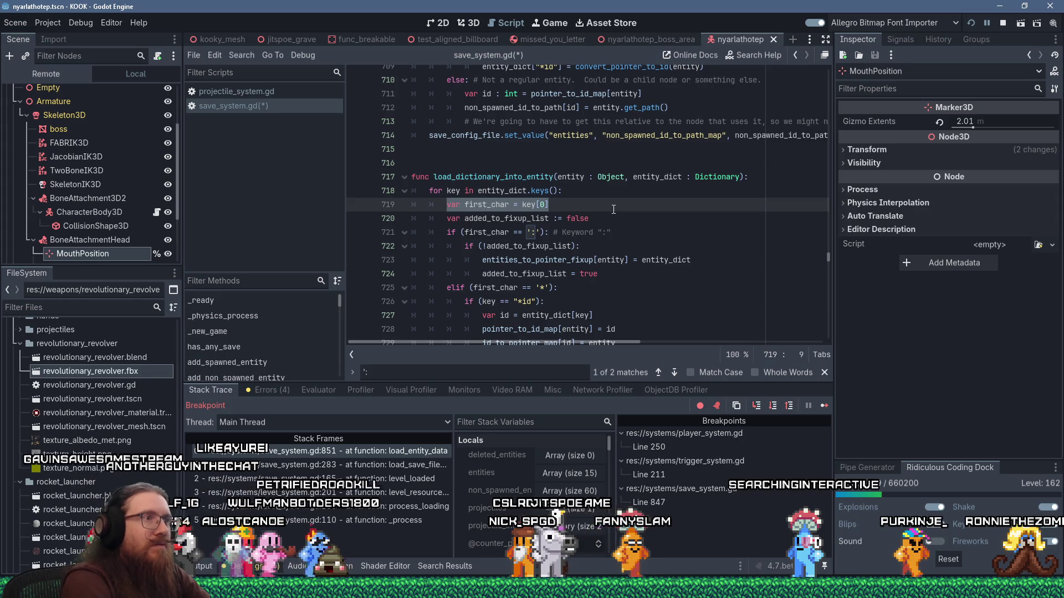
click(602, 205)
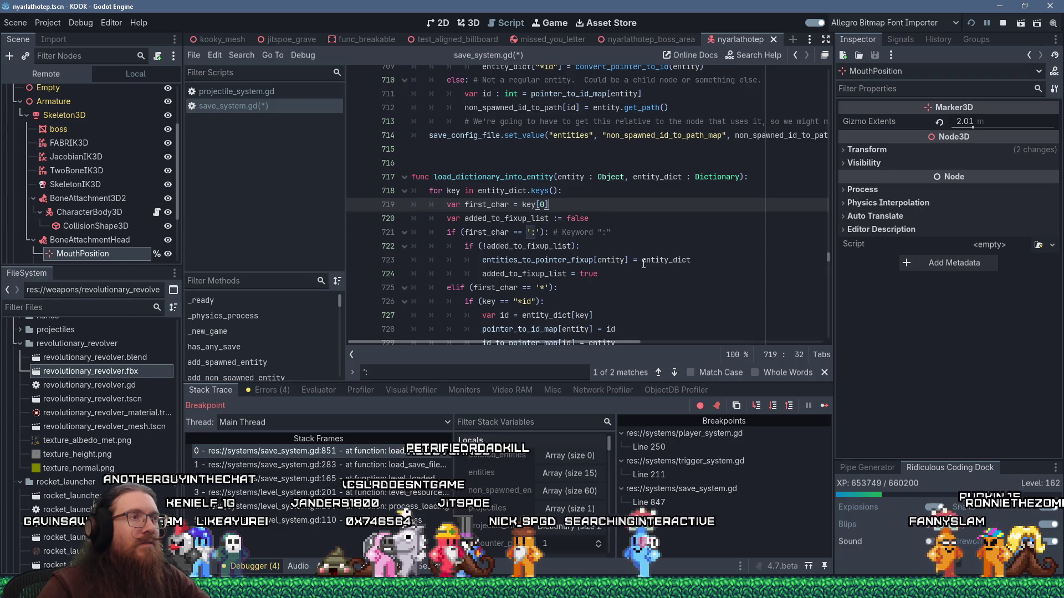
scroll(639, 259, down, 3)
scroll(643, 264, down, 14)
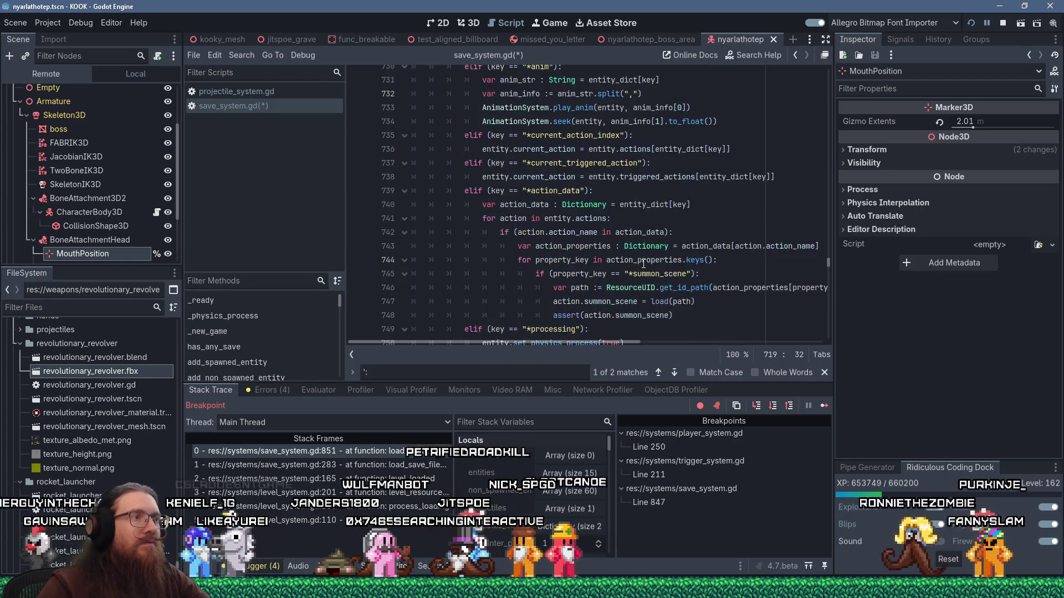
click(652, 259)
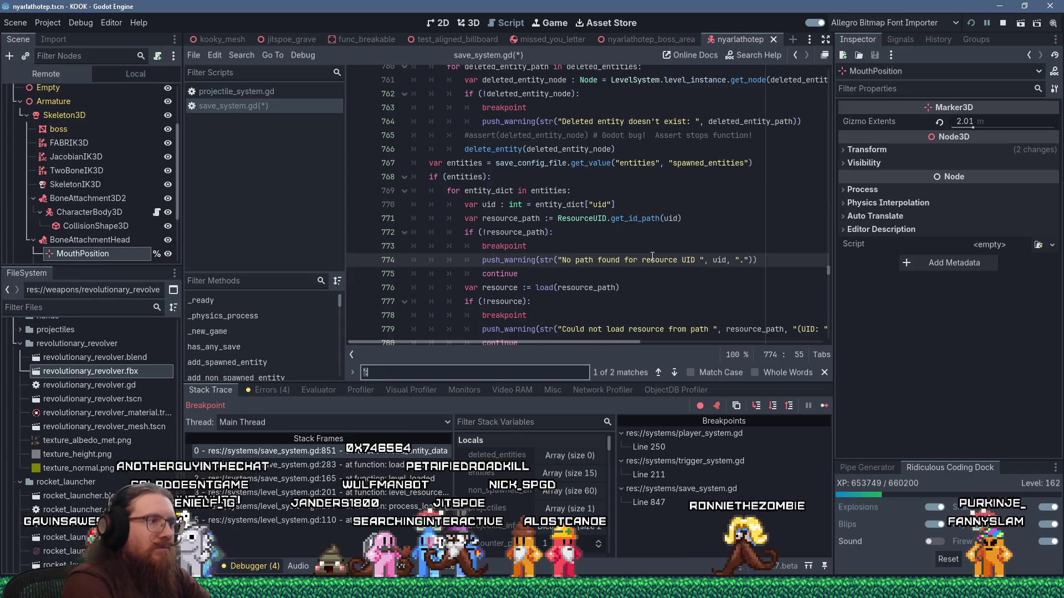
- Paste var first_char = key[0] into the projectile loop and change the ':' check to first_char == ':' # ":"
key(ctrl+f)
text(":)
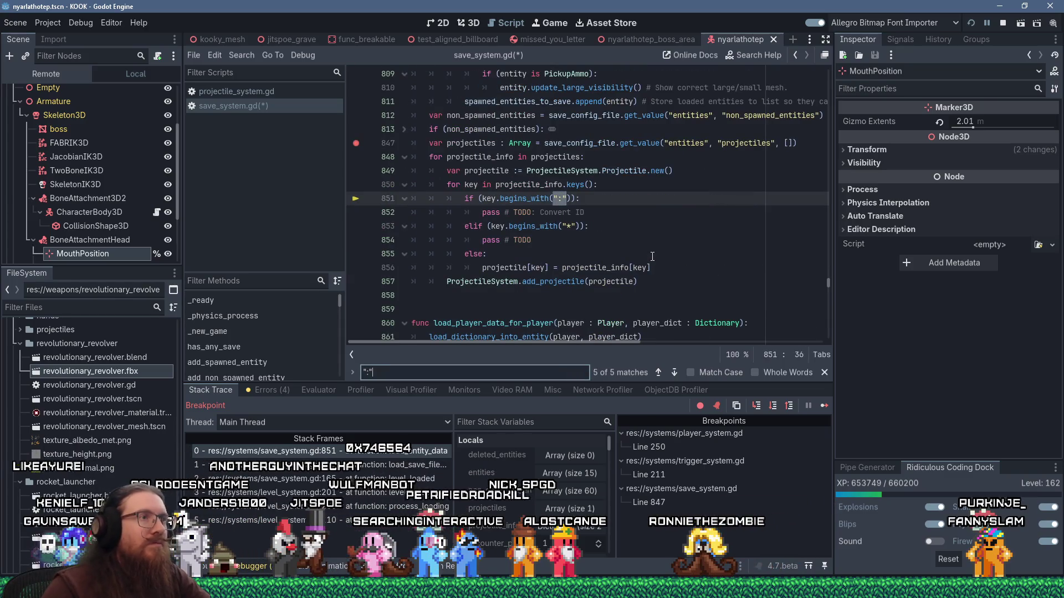
click(636, 178)
key(Return)
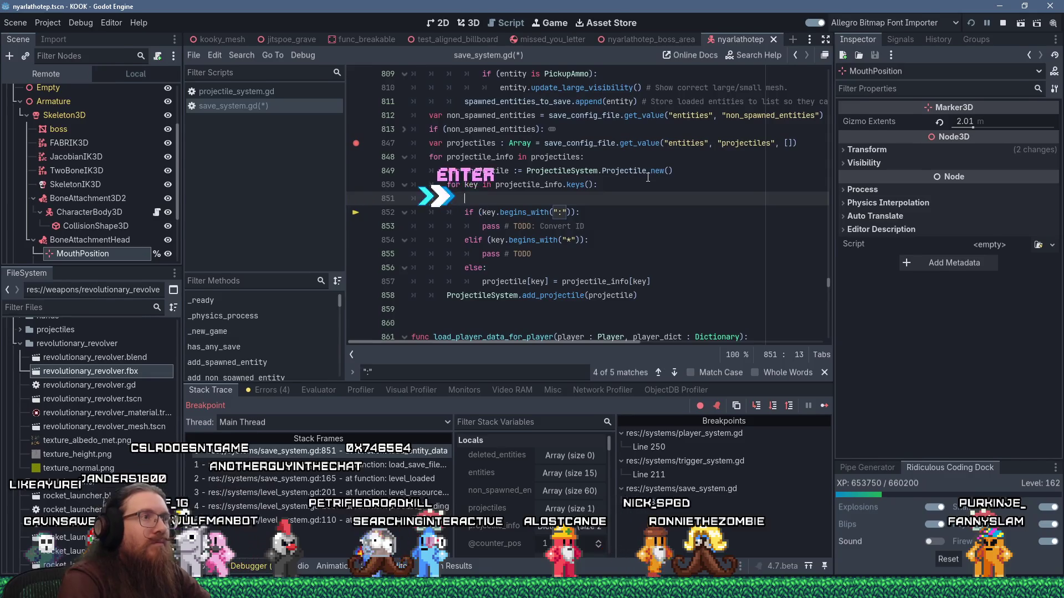
text(var first_char = key[0])
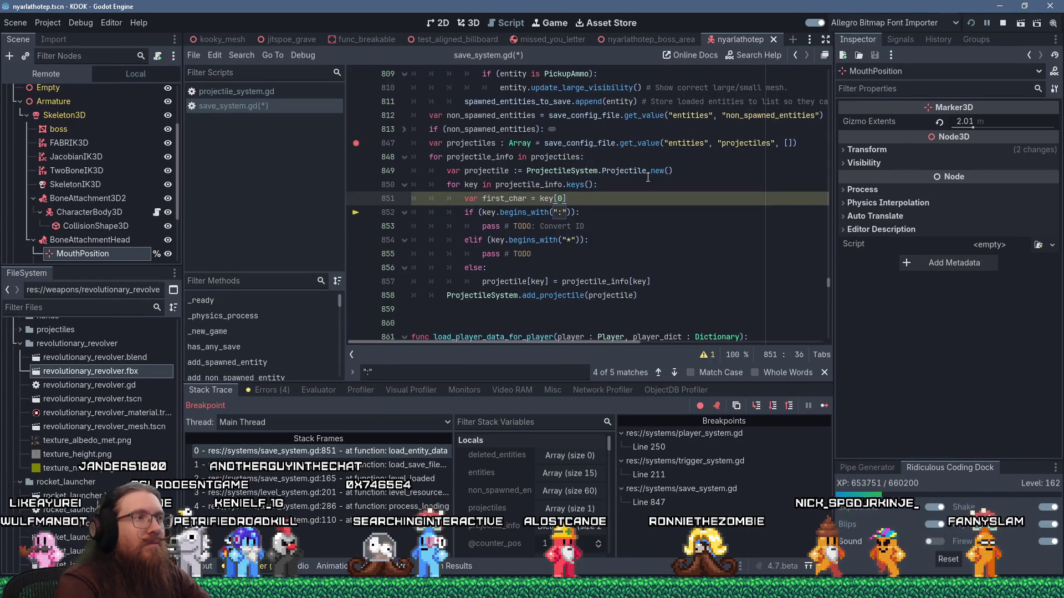
key(Down)
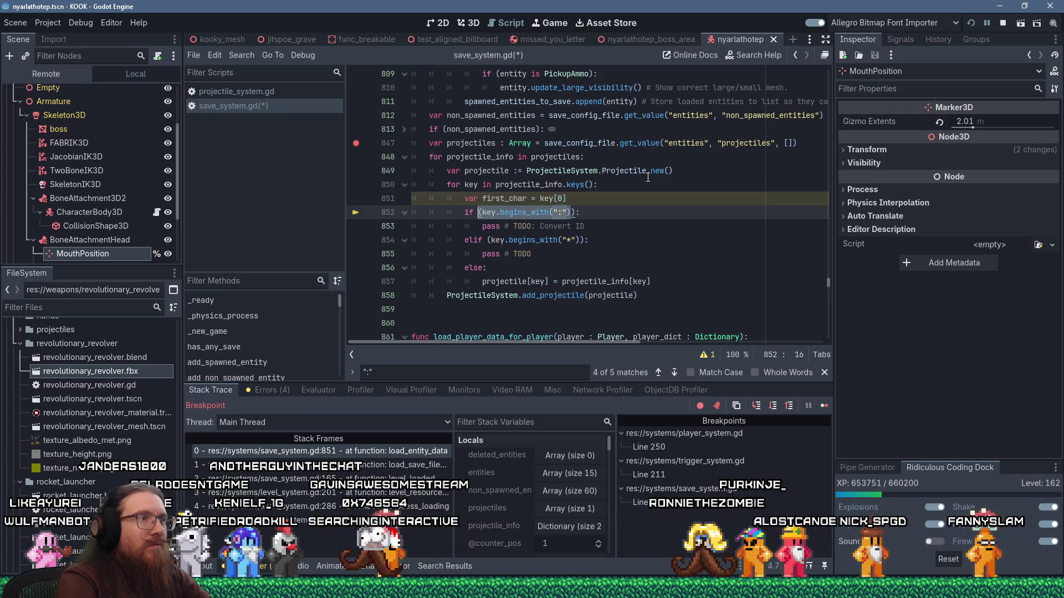
text(first_char ==)
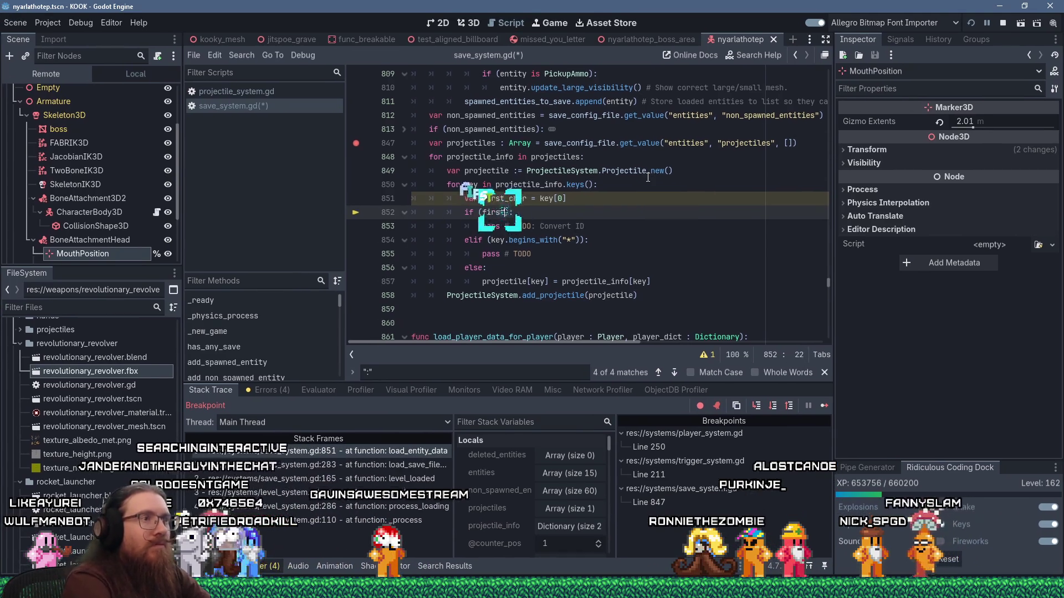
text( ':')
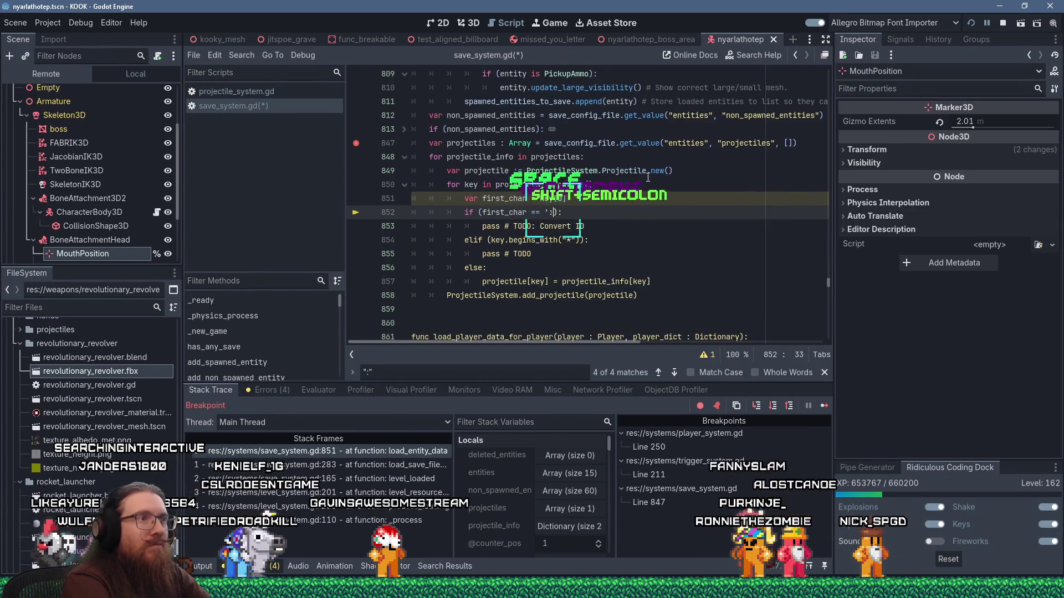
key(End)
text(# ")
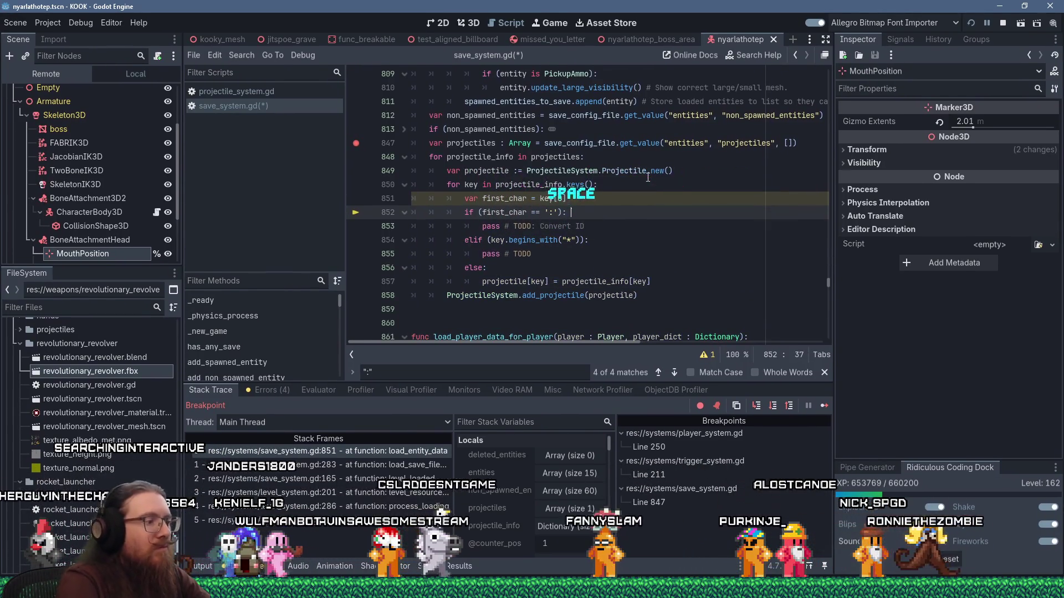
text(:")
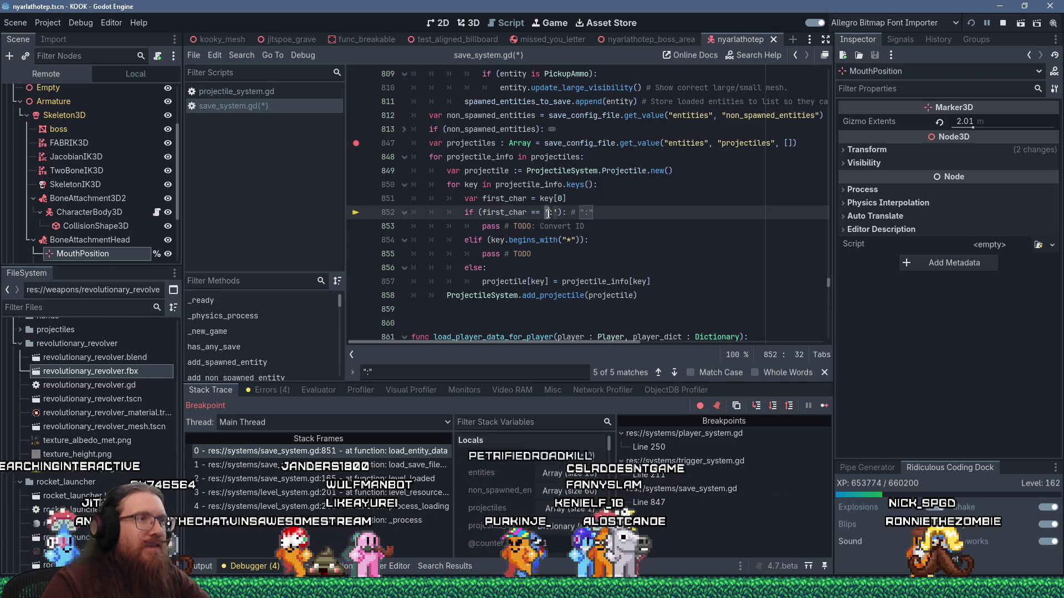
- Replace key.begins_with("*") with first_char == '*' # "*" and save save_system.gd
click(548, 214)
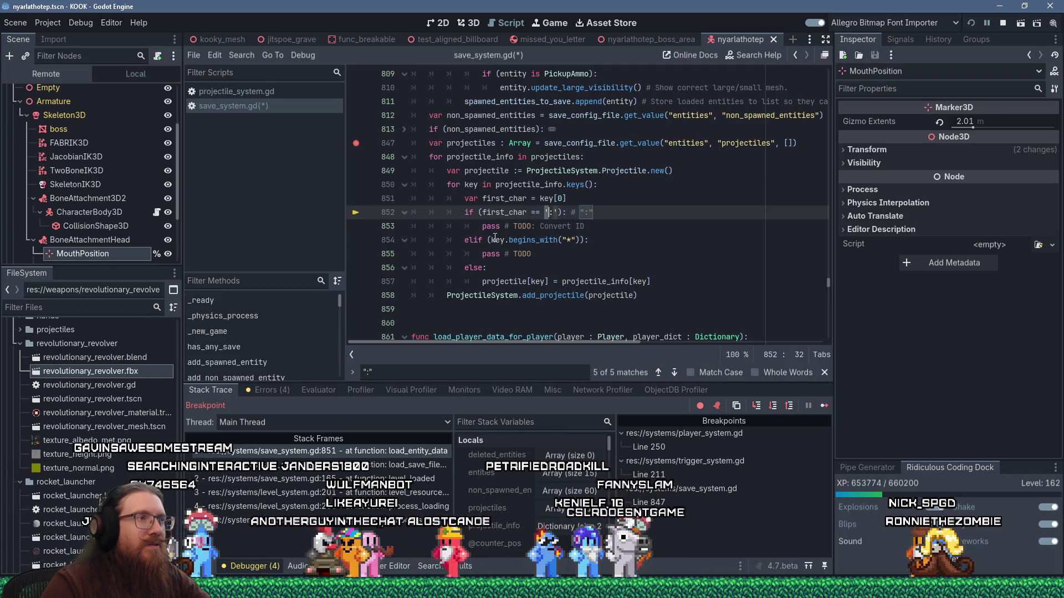
drag(491, 240, 580, 240)
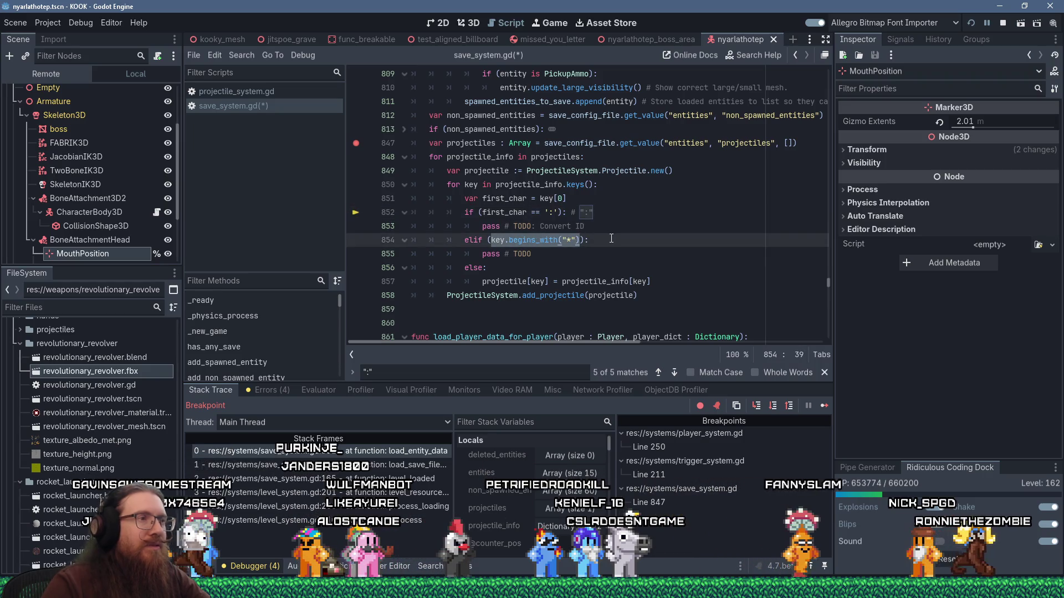
key(Delete)
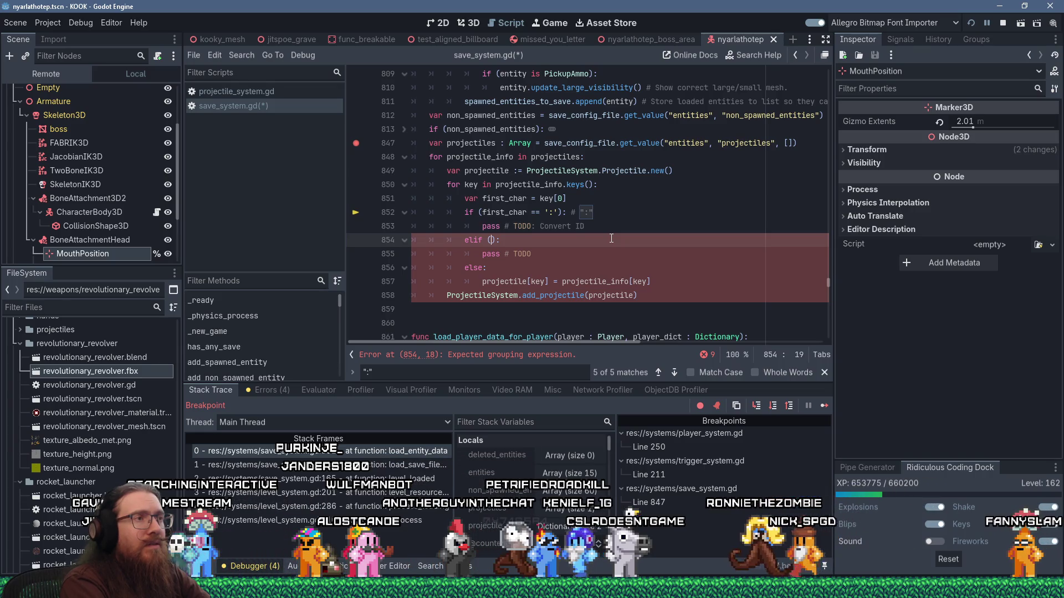
text(first_char)
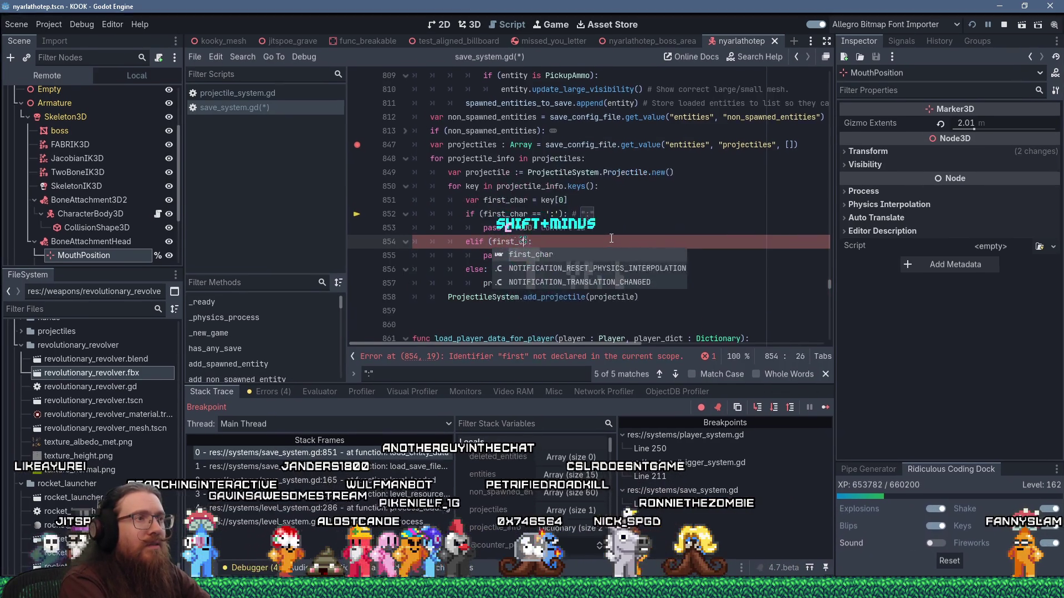
text( == ')
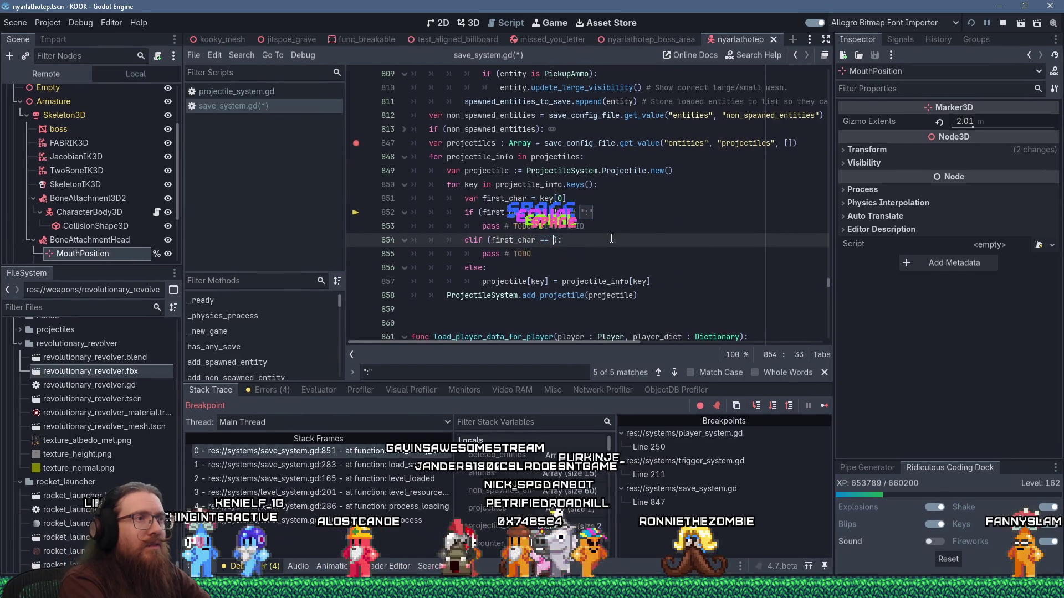
text(/)
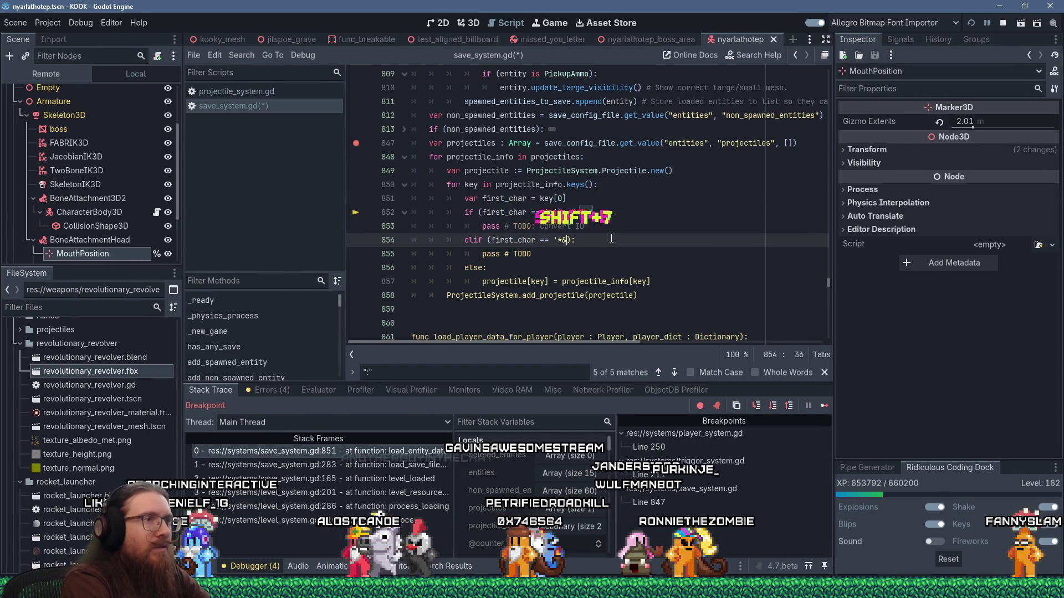
key(BackSpace)
key(BackSpace)
text('*')
key(End)
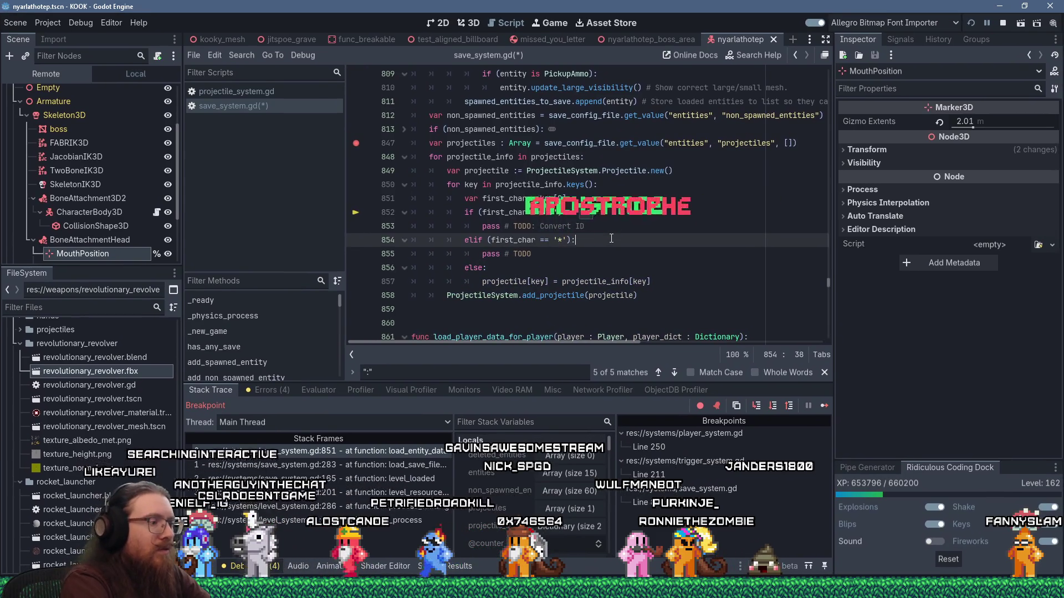
text(# "*)
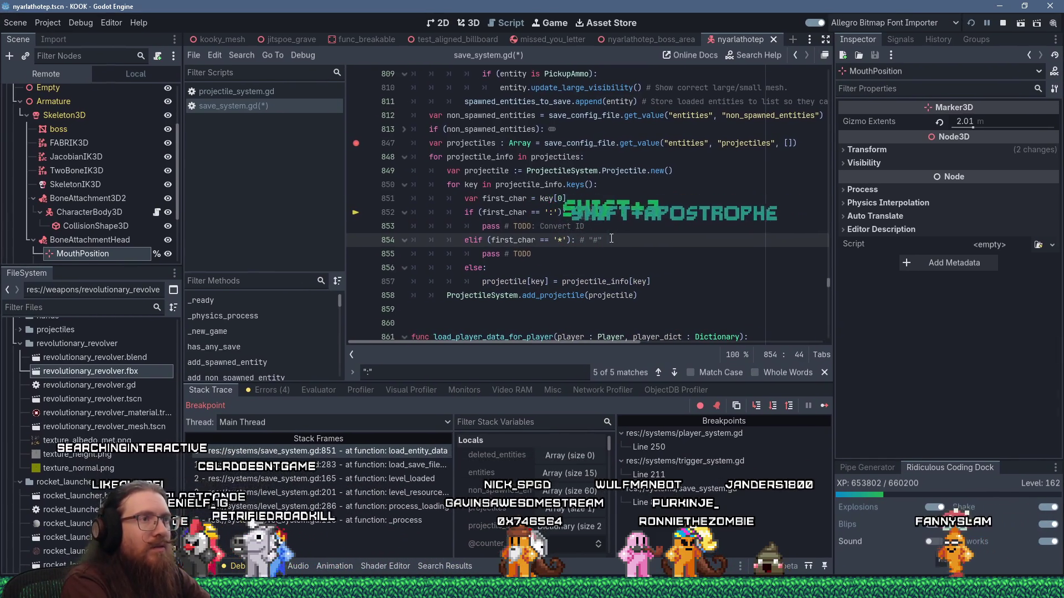
text(")
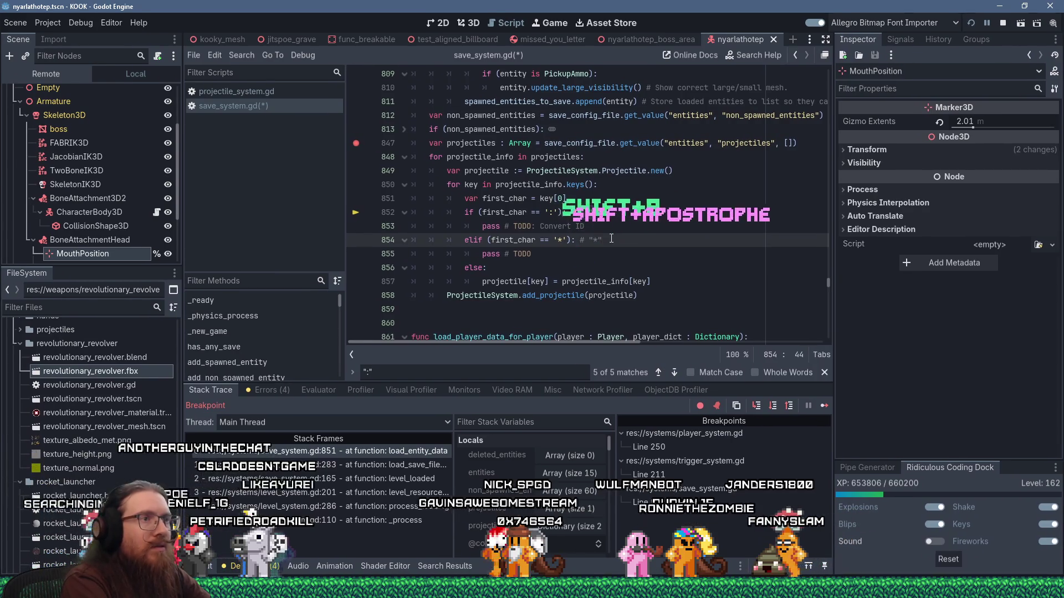
key(ctrl+s)
key(alt+Tab)
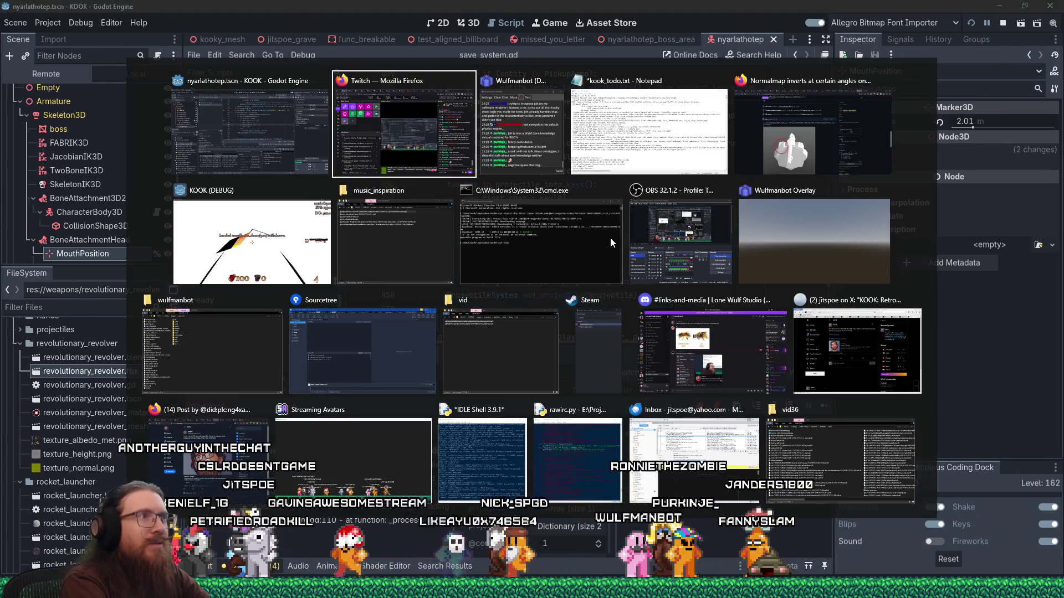
key(Tab)
key(Tab)
key(Tab)
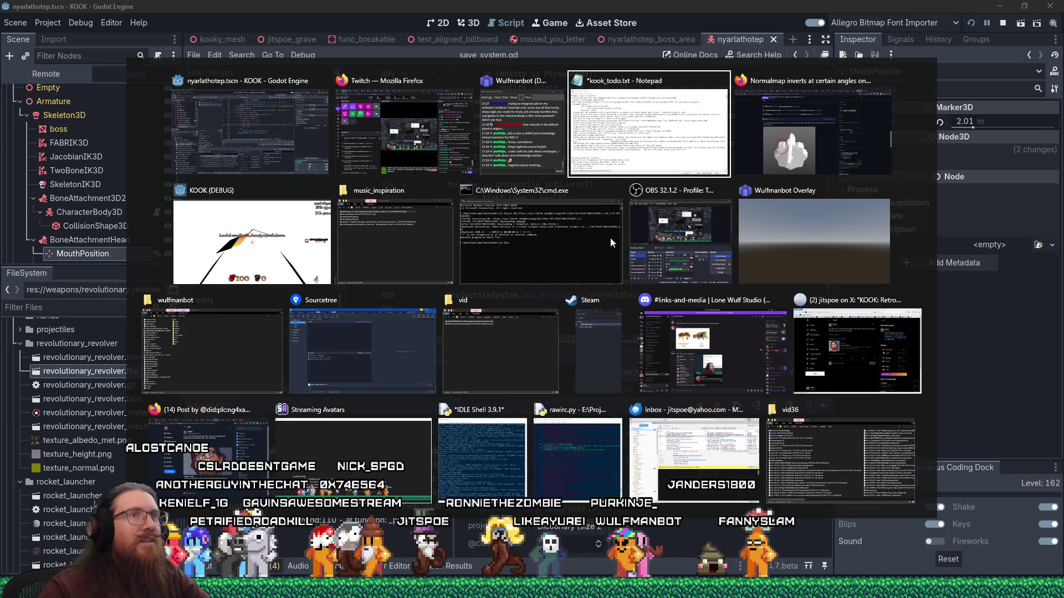
scroll(492, 368, down, 5)
scroll(492, 369, up, 3)
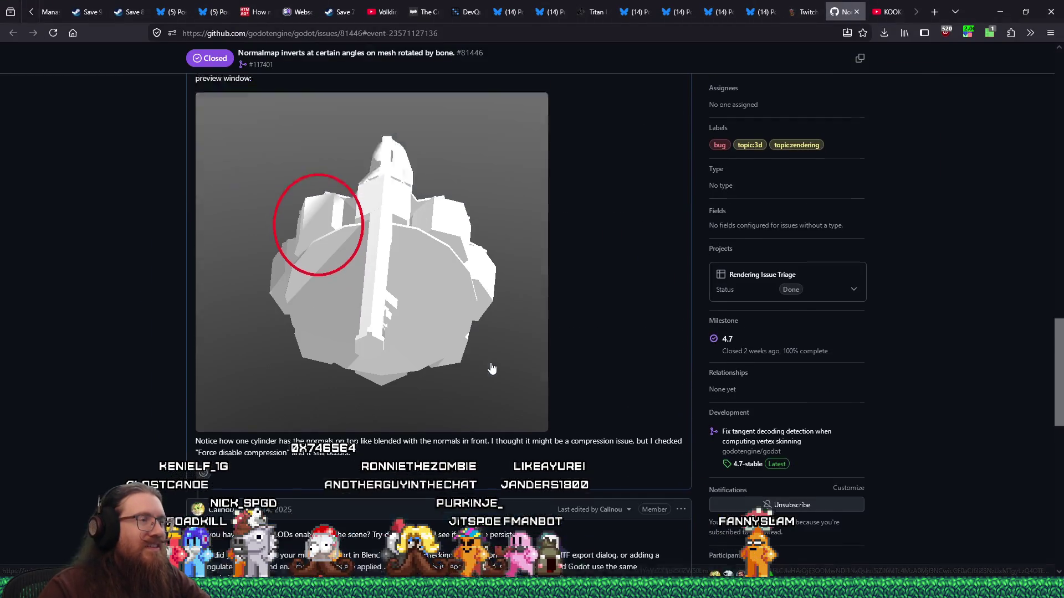
key(alt+Tab)
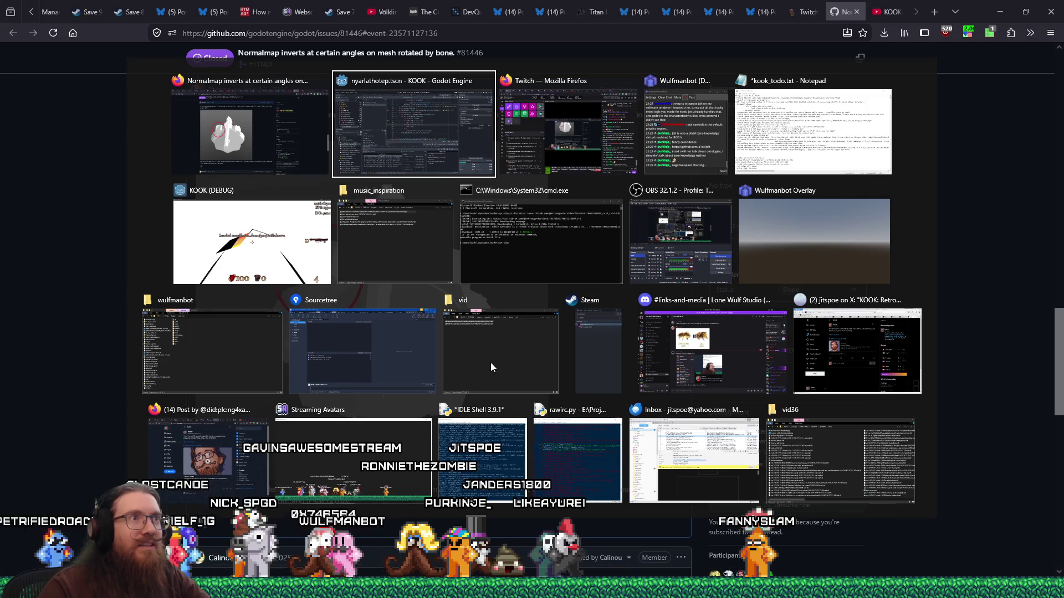
key(alt+Tab)
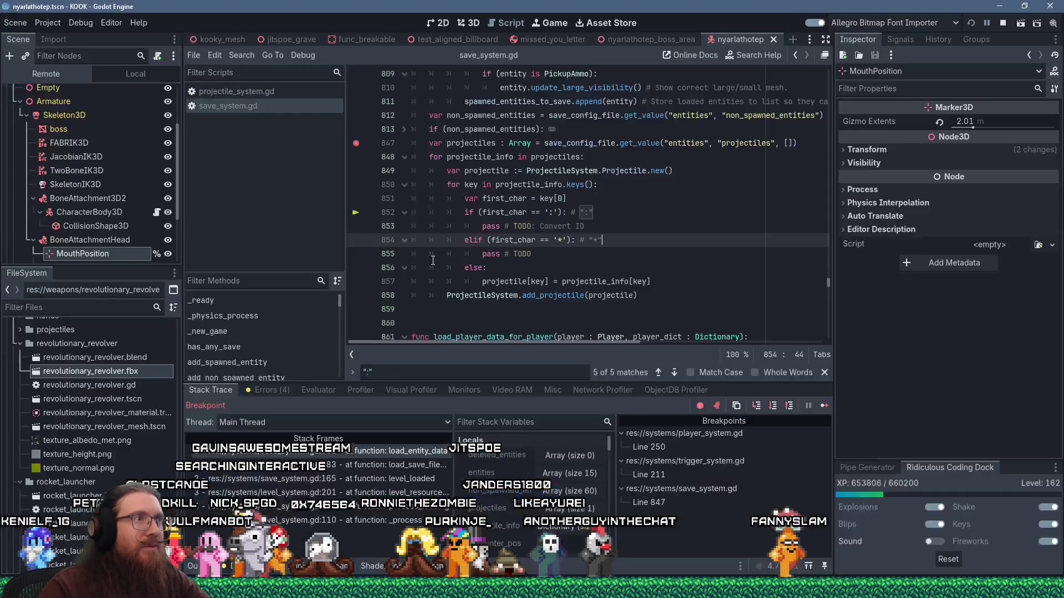
- Open revolutionary_revolver_mesh.tscn in the editor
right_click(125, 396)
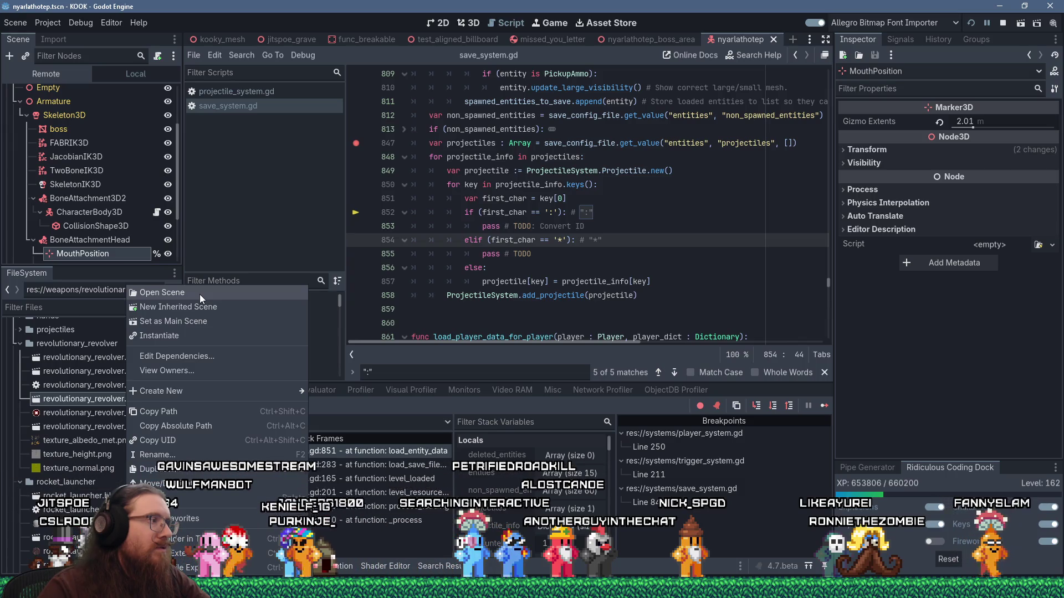
click(121, 394)
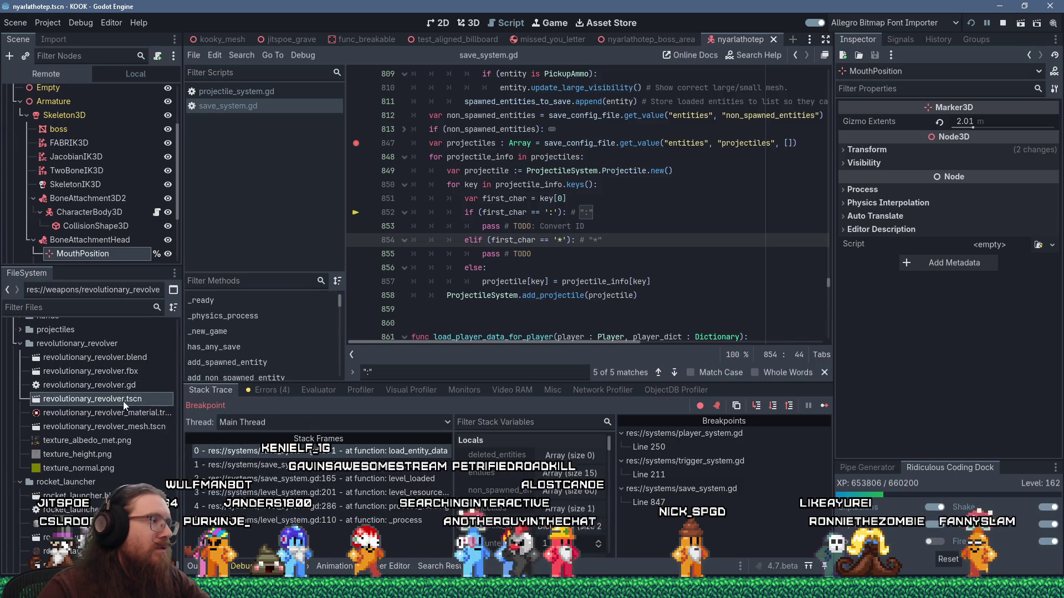
click(138, 427)
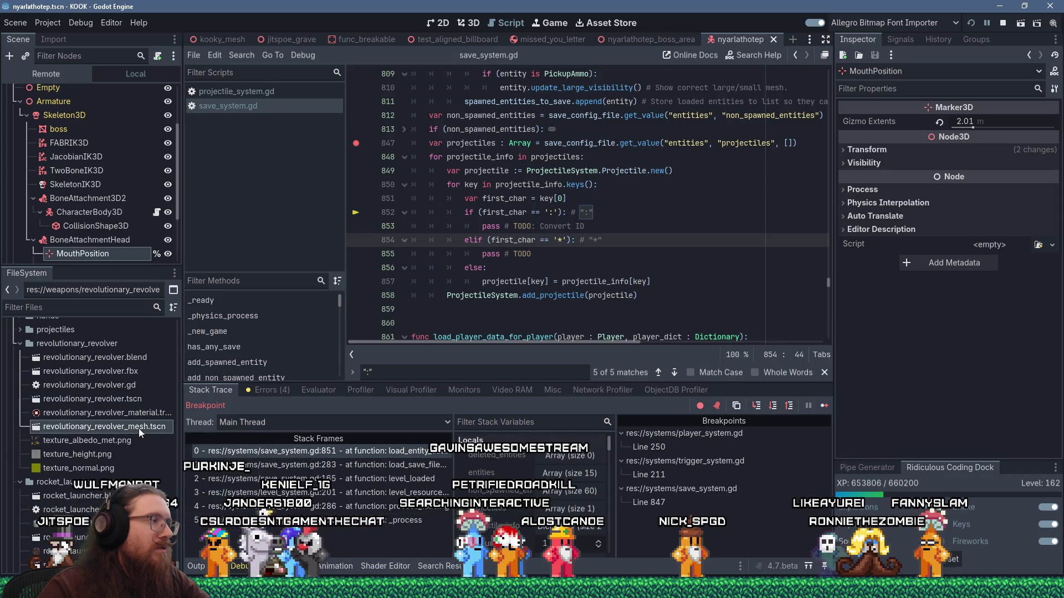
double_click(138, 428)
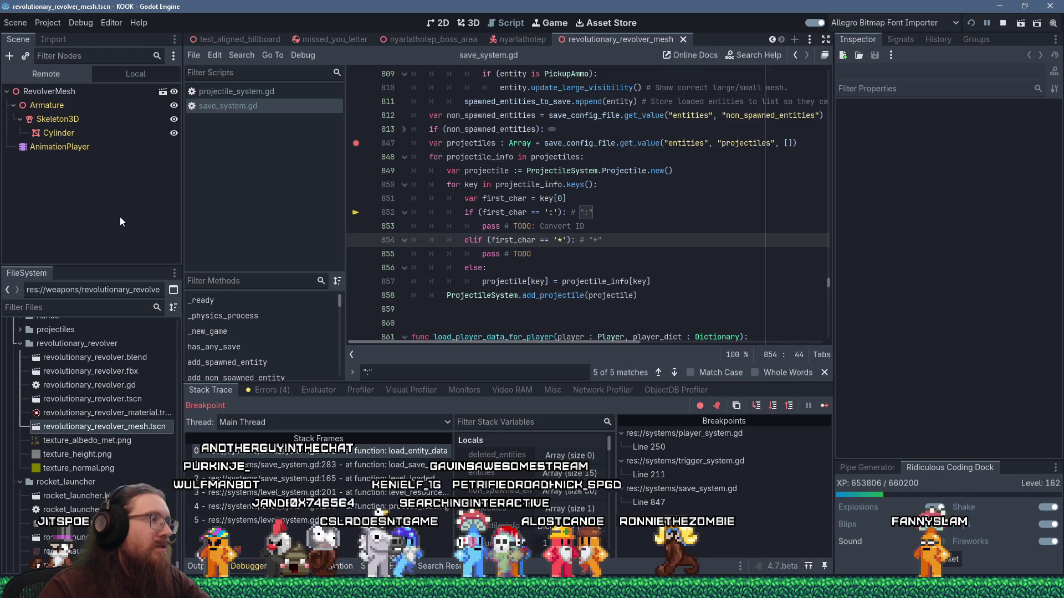
- Close the mesh scene and show its file in the revolutionary_revolver folder in File Explorer
right_click(138, 427)
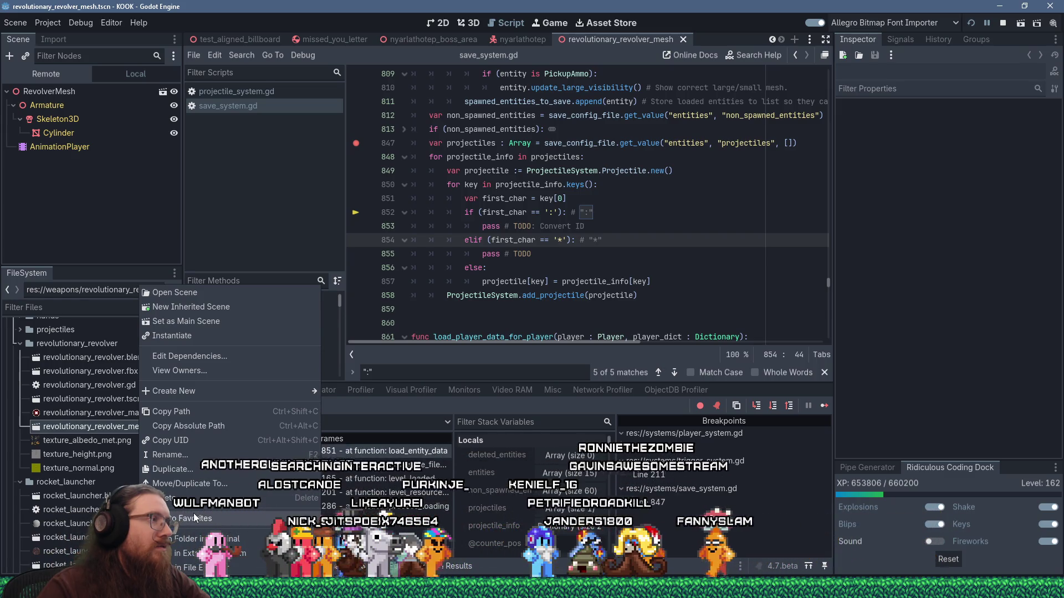
click(615, 41)
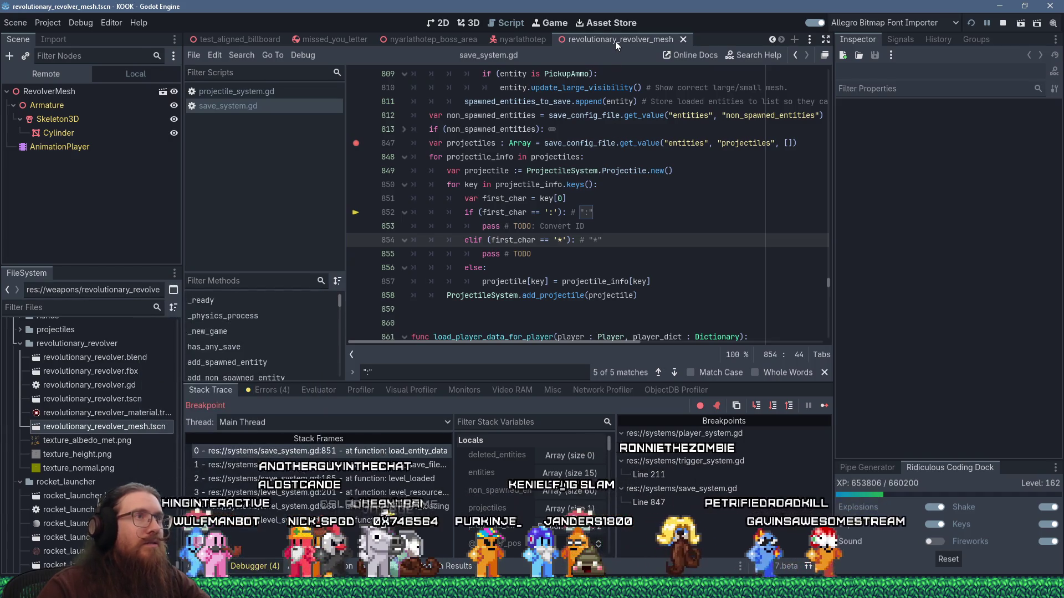
middle_click(615, 41)
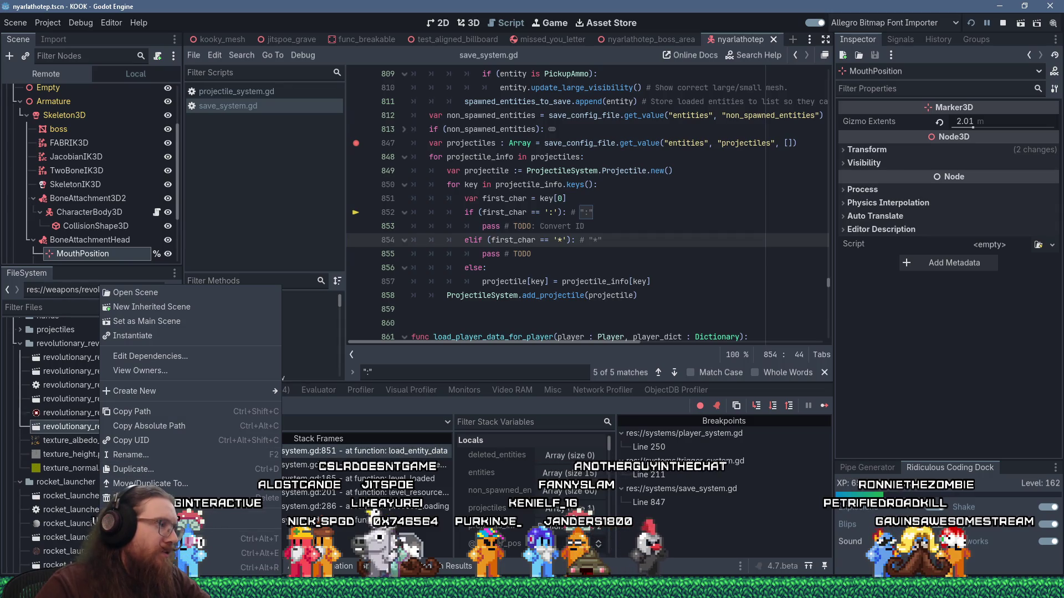
click(244, 567)
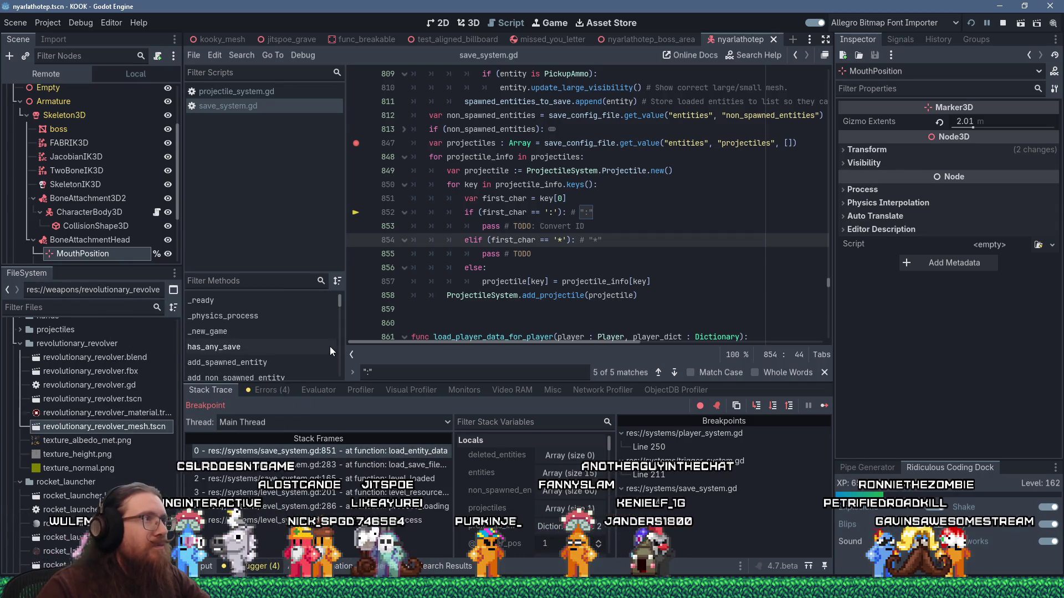
right_click(436, 154)
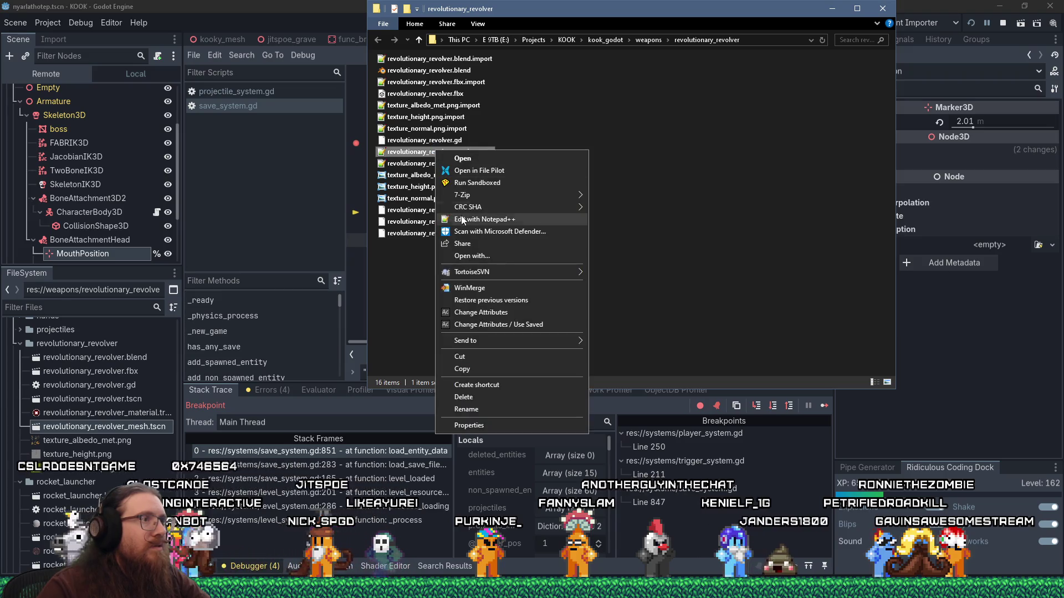
- Open the mesh scene file as text in Notepad++ at the .fbx path on line 3
click(463, 221)
drag(515, 83, 543, 152)
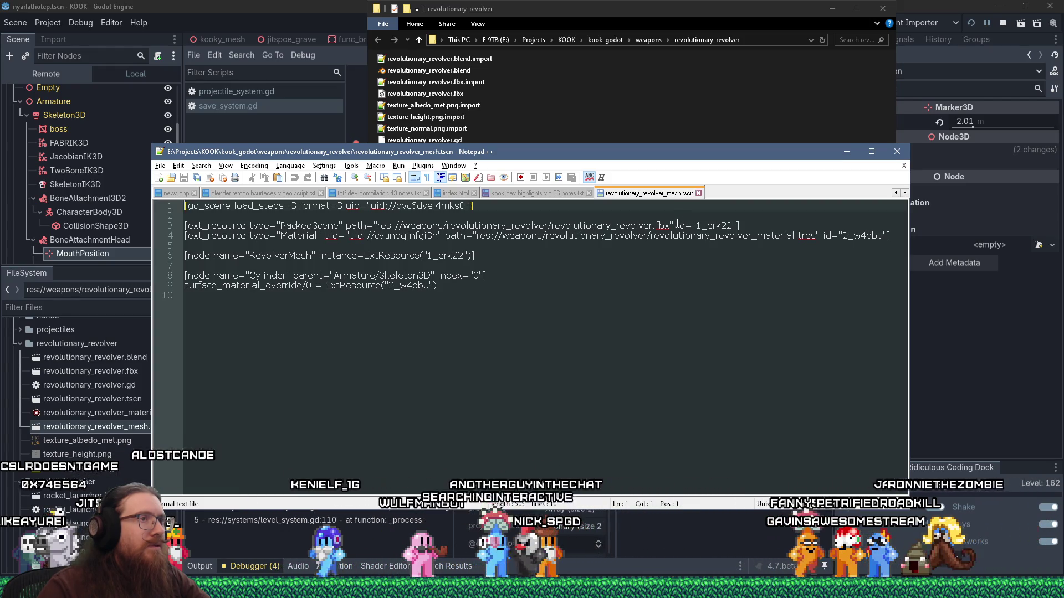
click(669, 225)
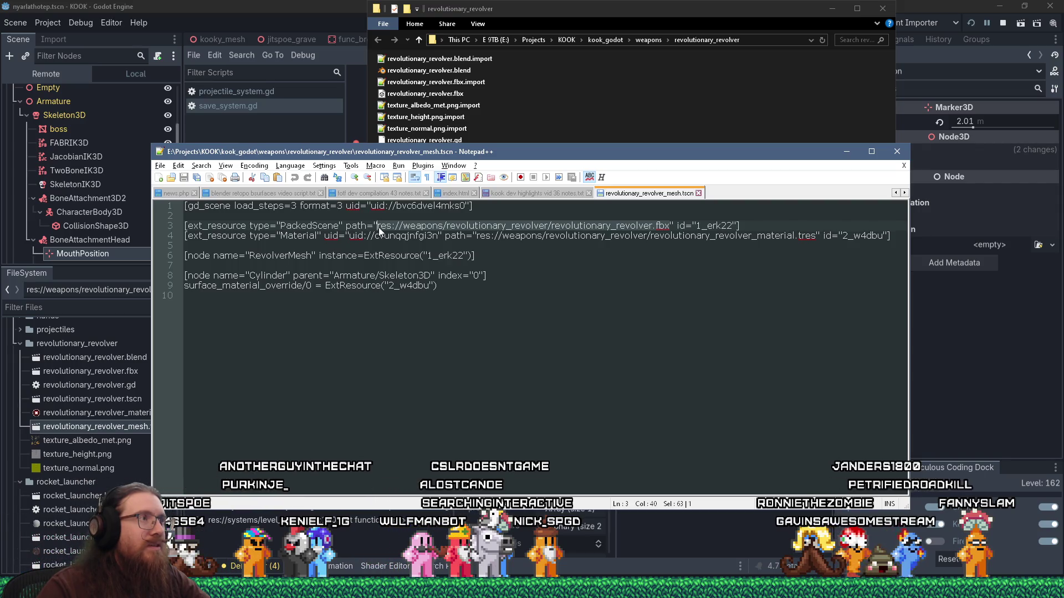
- Copy the revolutionary_revolver.blend path from the kook_todo.txt notes
key(alt+Tab)
key(alt+Tab)
click(355, 236)
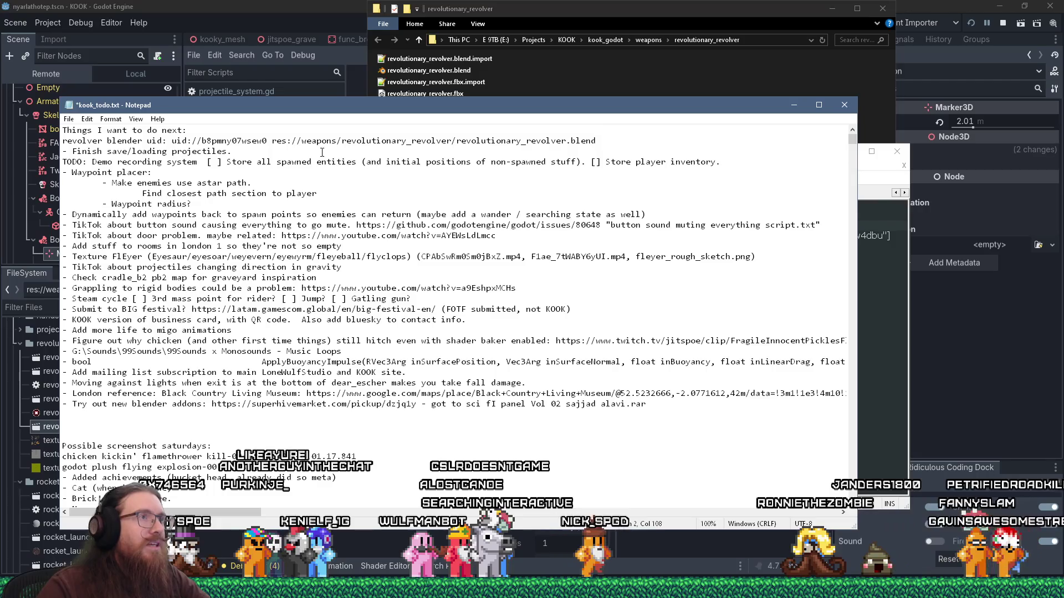
drag(272, 143, 590, 144)
right_click(591, 143)
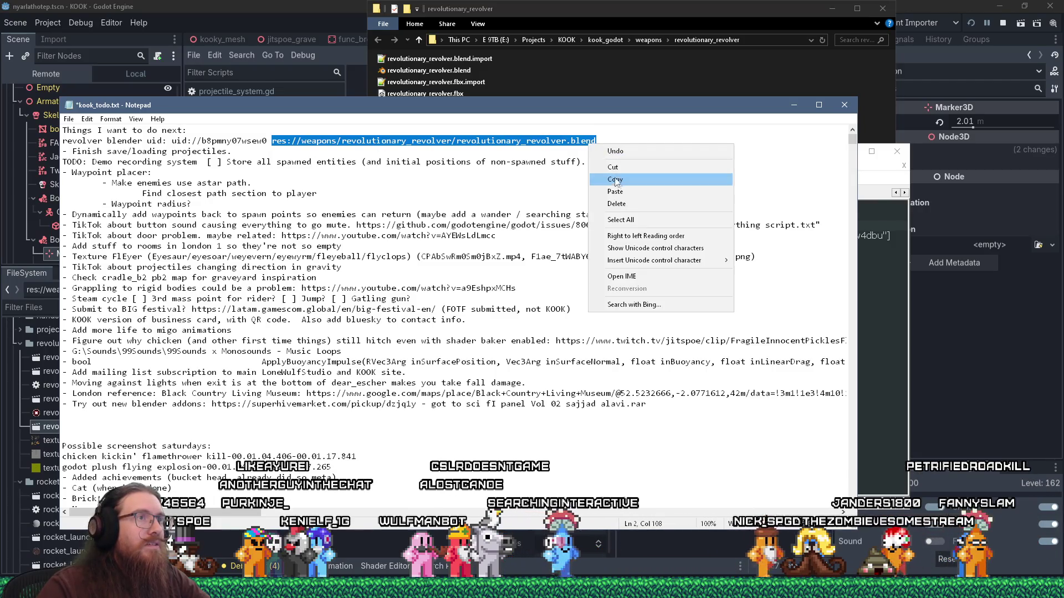
click(637, 181)
- Paste the .blend path over the .fbx path on line 3, then reopen the mesh scene in Godot
key(alt+Tab)
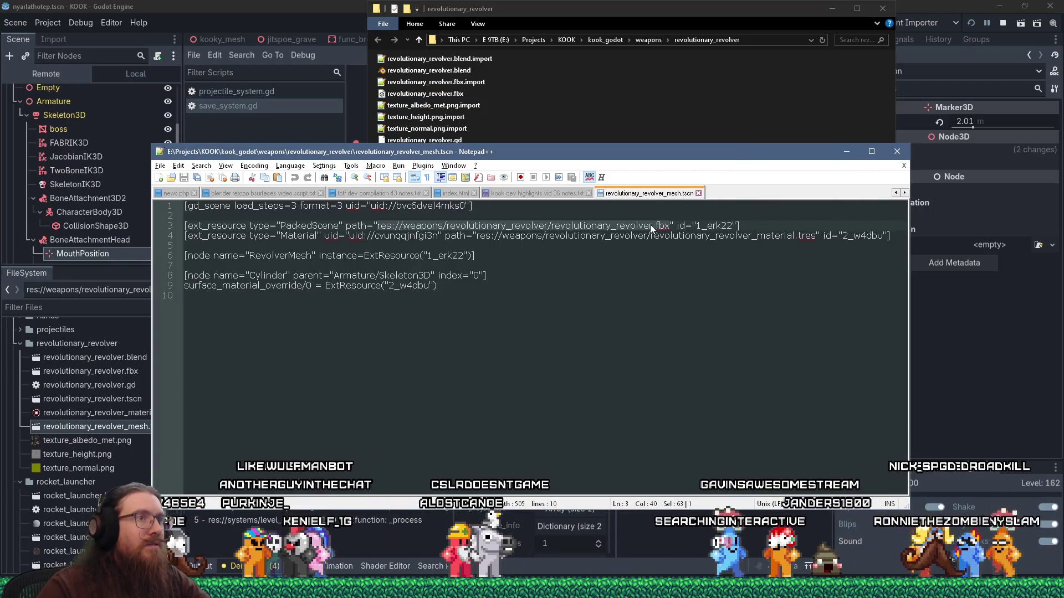
right_click(632, 228)
click(660, 261)
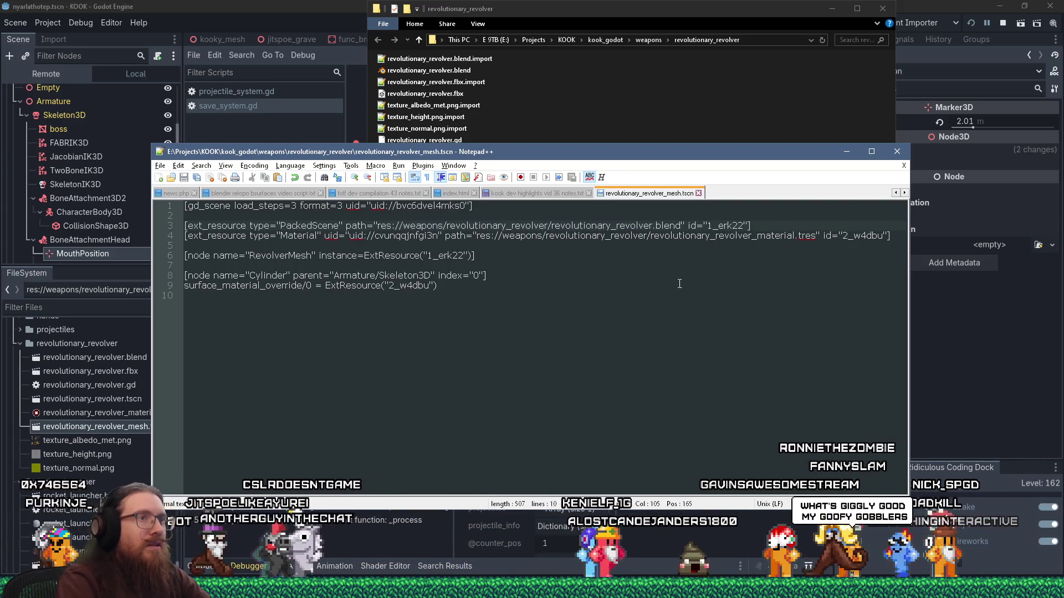
click(298, 116)
double_click(151, 426)
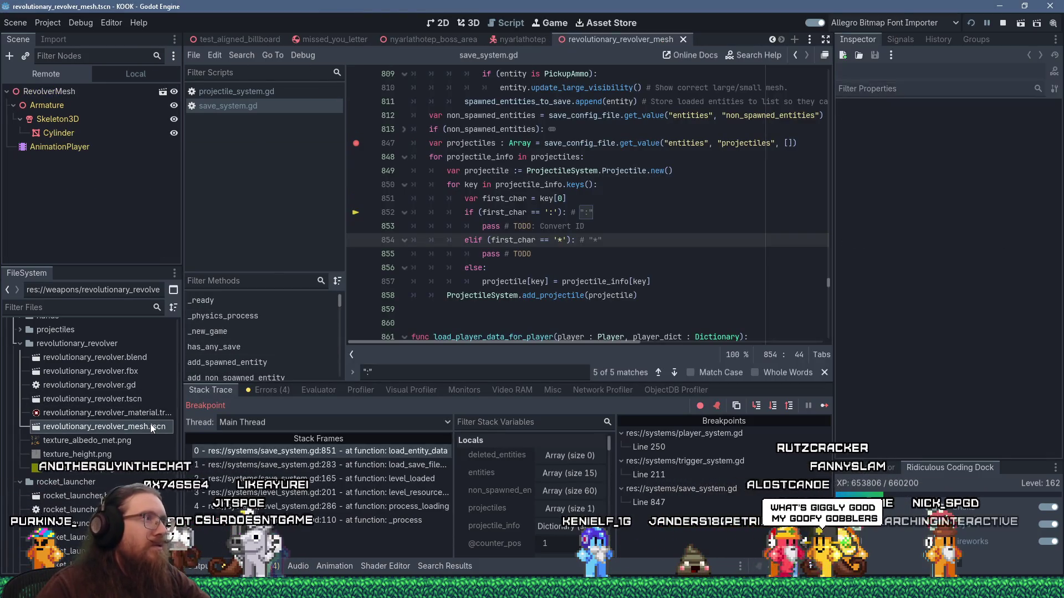
- Cancel the auto-import dialog, inspect the textured .blend revolver in 3D, then close its tab
click(164, 94)
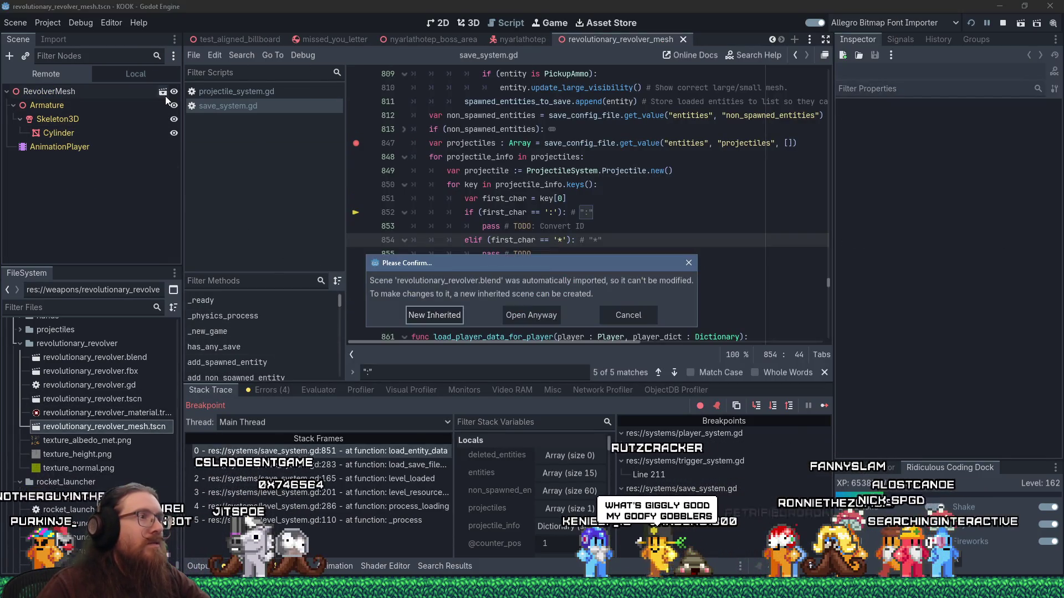
click(622, 316)
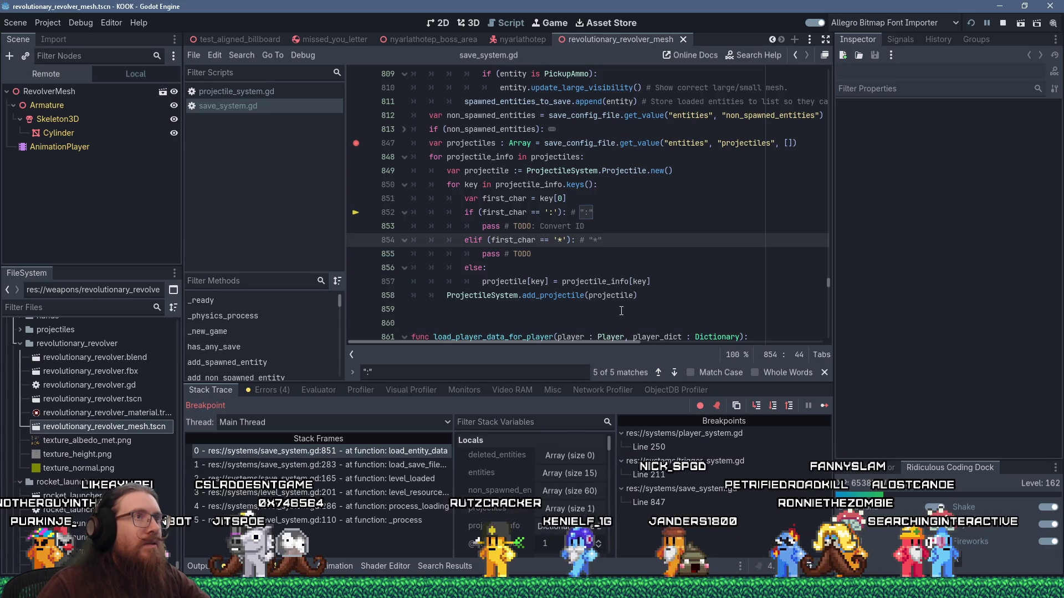
click(471, 23)
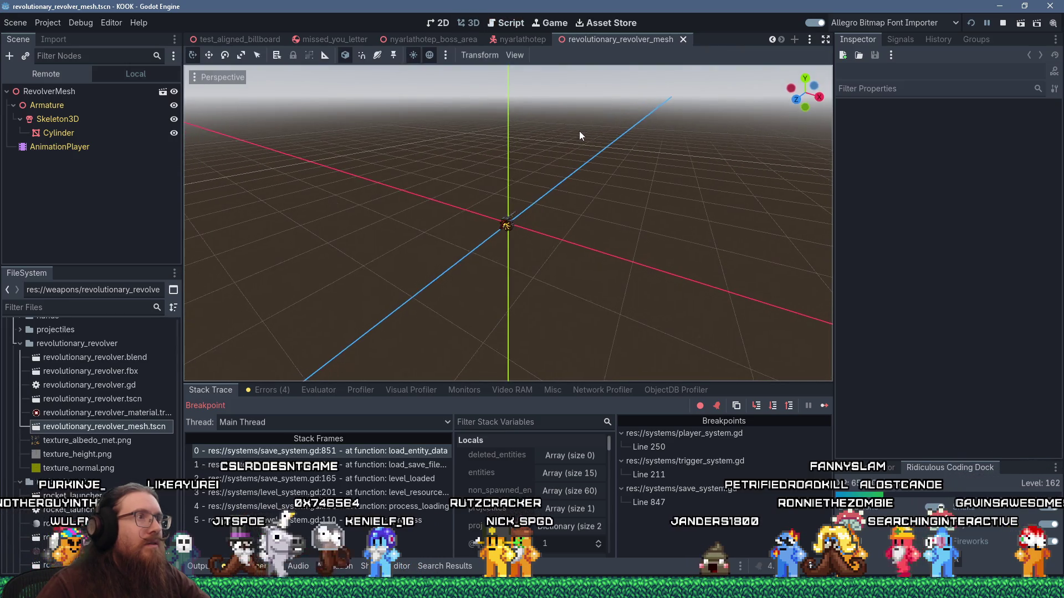
scroll(559, 221, up, 10)
mouse_move(559, 221)
mouse_down()
mouse_move(512, 243)
mouse_move(368, 171)
mouse_move(569, 176)
mouse_move(666, 262)
mouse_up()
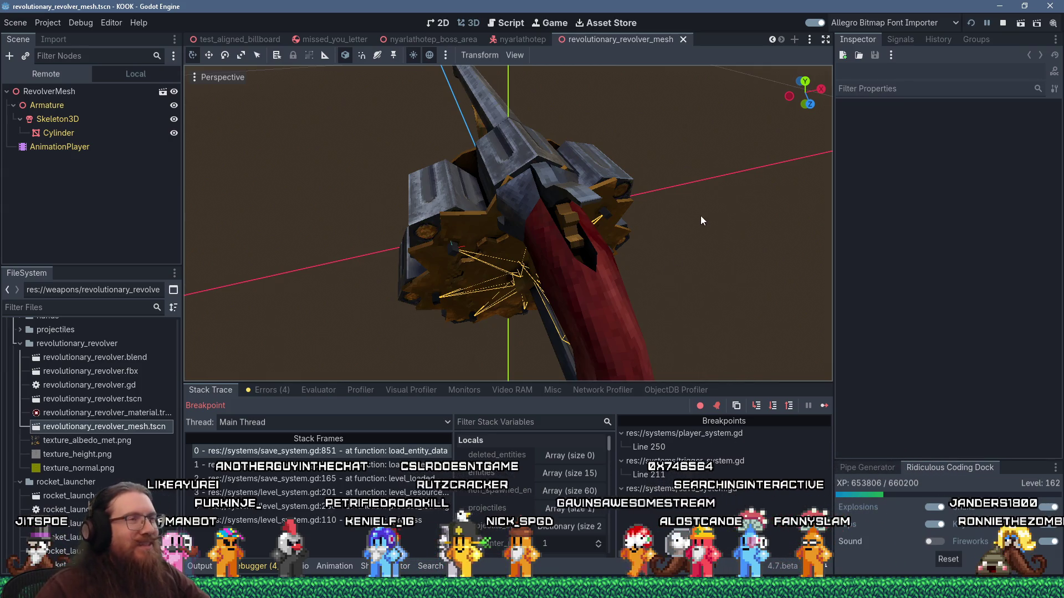
mouse_move(671, 184)
mouse_down()
mouse_move(688, 201)
mouse_move(553, 182)
mouse_move(581, 169)
mouse_move(368, 136)
mouse_move(424, 100)
mouse_move(575, 152)
mouse_move(638, 196)
mouse_move(646, 181)
mouse_up()
scroll(492, 160, up, 2)
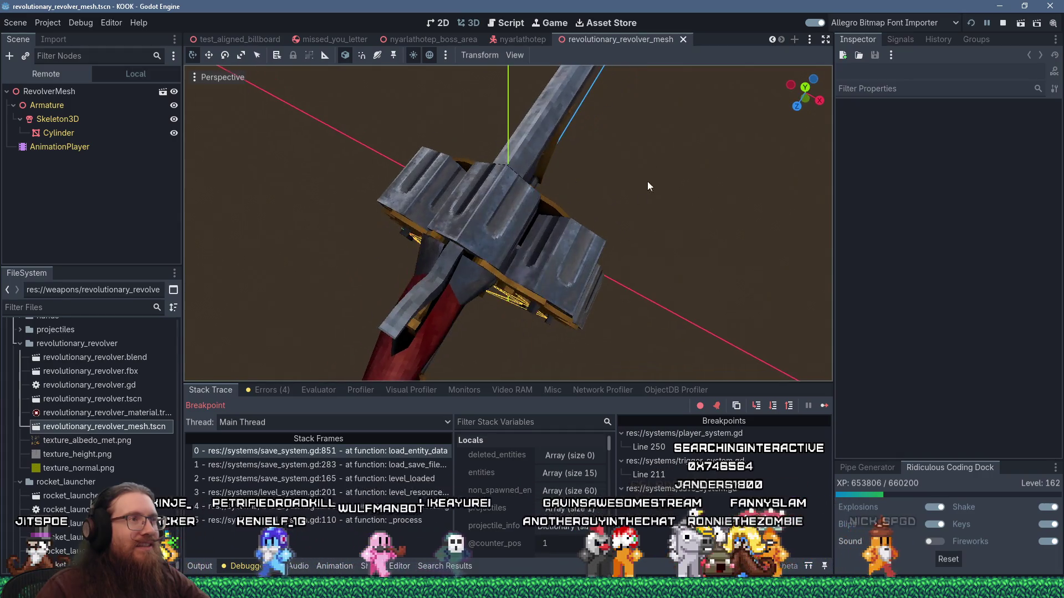
click(683, 41)
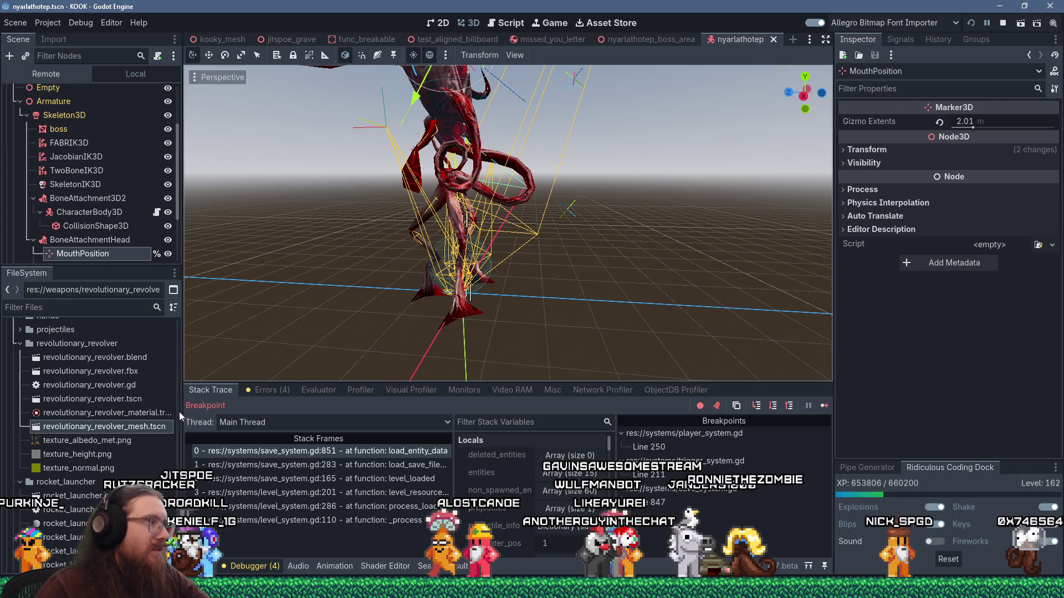
double_click(127, 397)
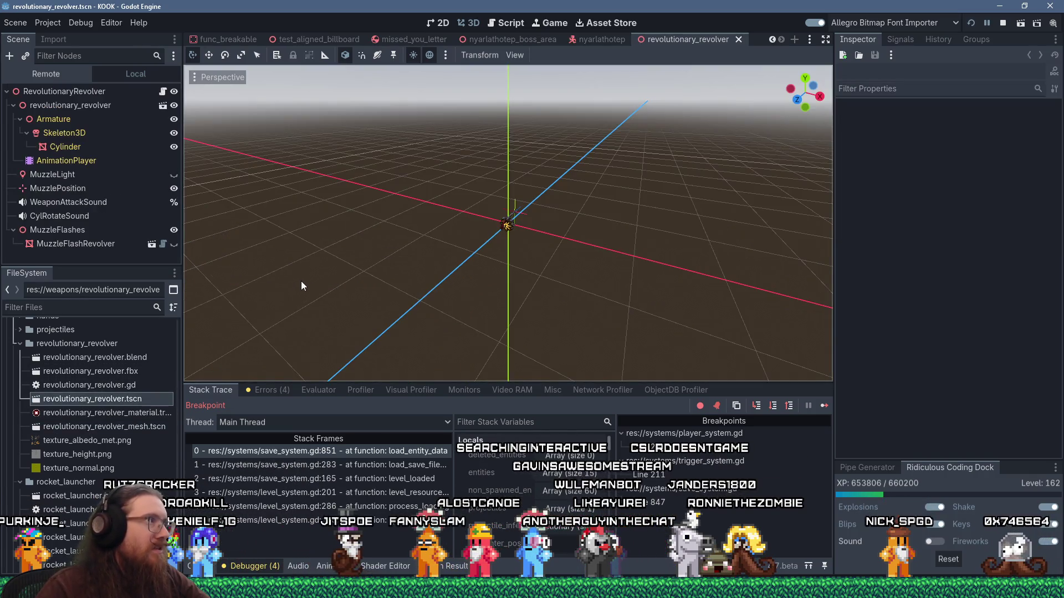
scroll(426, 259, up, 6)
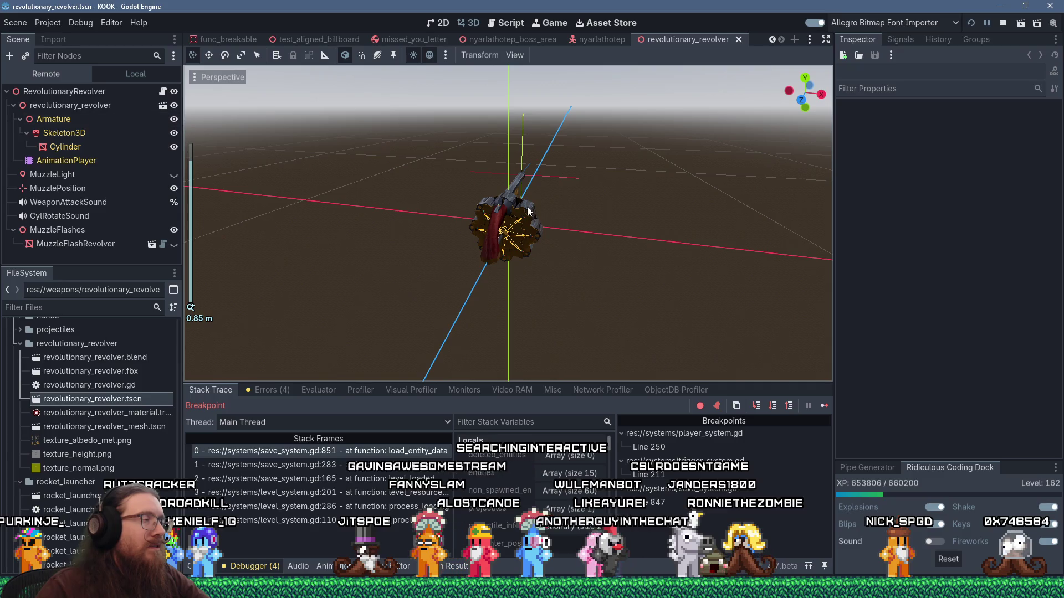
drag(527, 211, 491, 215)
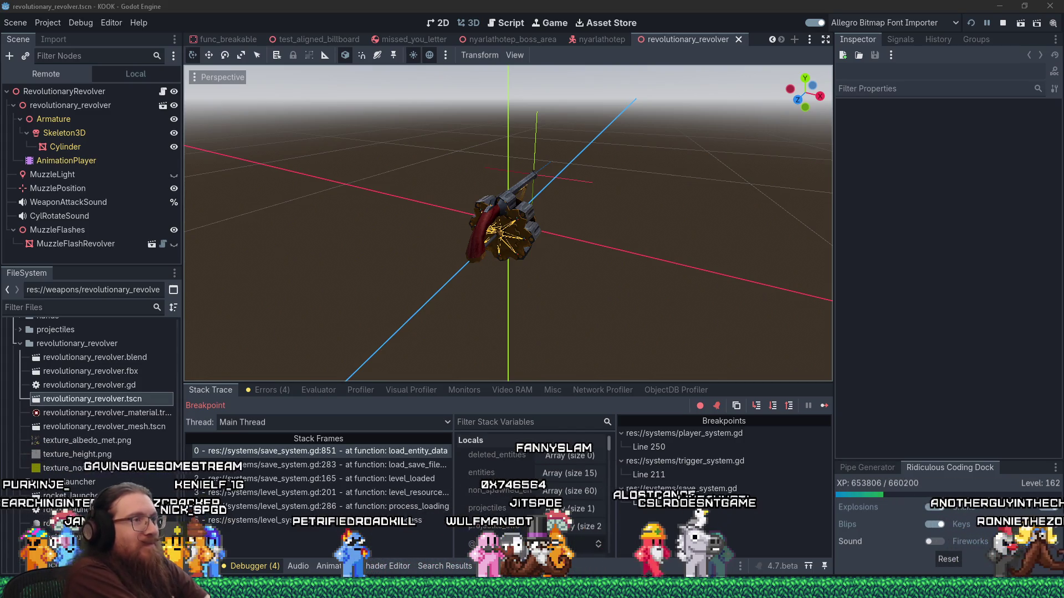
scroll(484, 281, up, 6)
mouse_move(510, 261)
mouse_down()
mouse_move(358, 294)
mouse_move(526, 290)
mouse_up()
scroll(527, 291, down, 3)
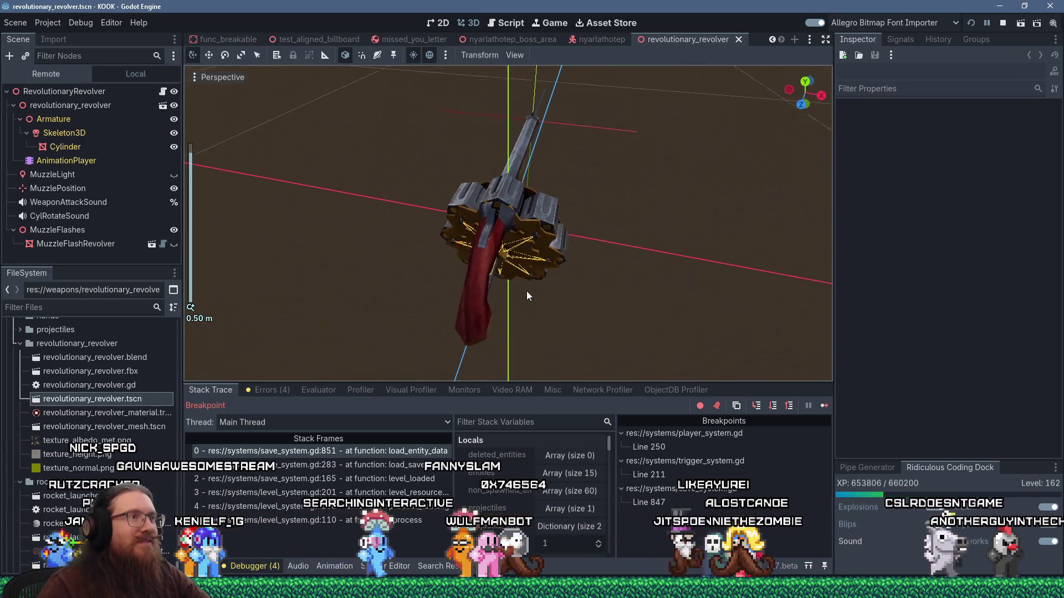
click(740, 38)
right_click(141, 398)
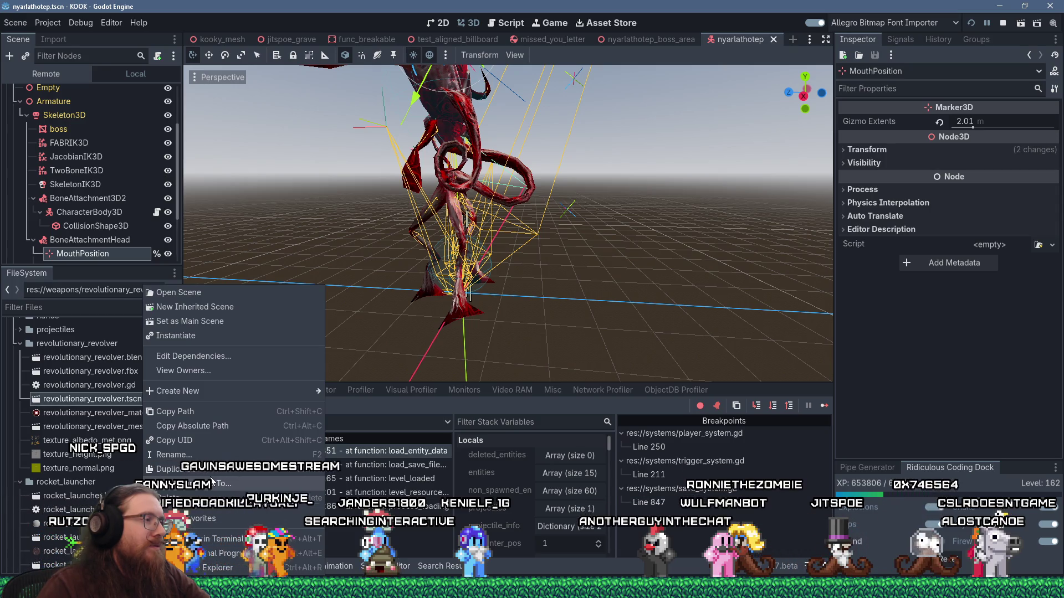
- Open revolutionary_revolver.tscn from File Explorer with Notepad++
click(283, 482)
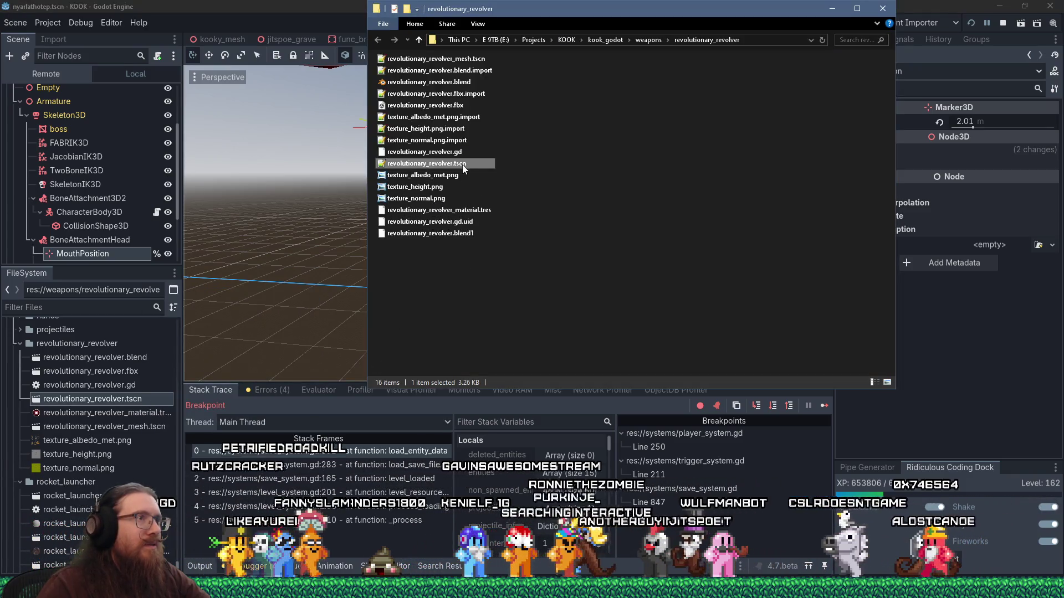
right_click(461, 164)
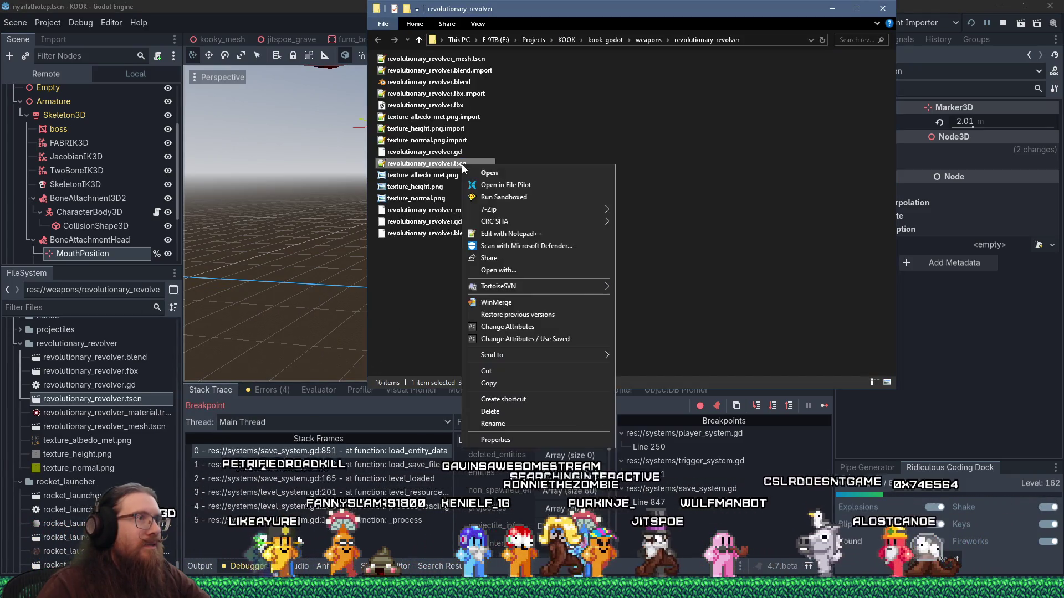
click(490, 234)
mouse_move(389, 154)
mouse_down()
mouse_move(460, 241)
mouse_move(473, 225)
mouse_up()
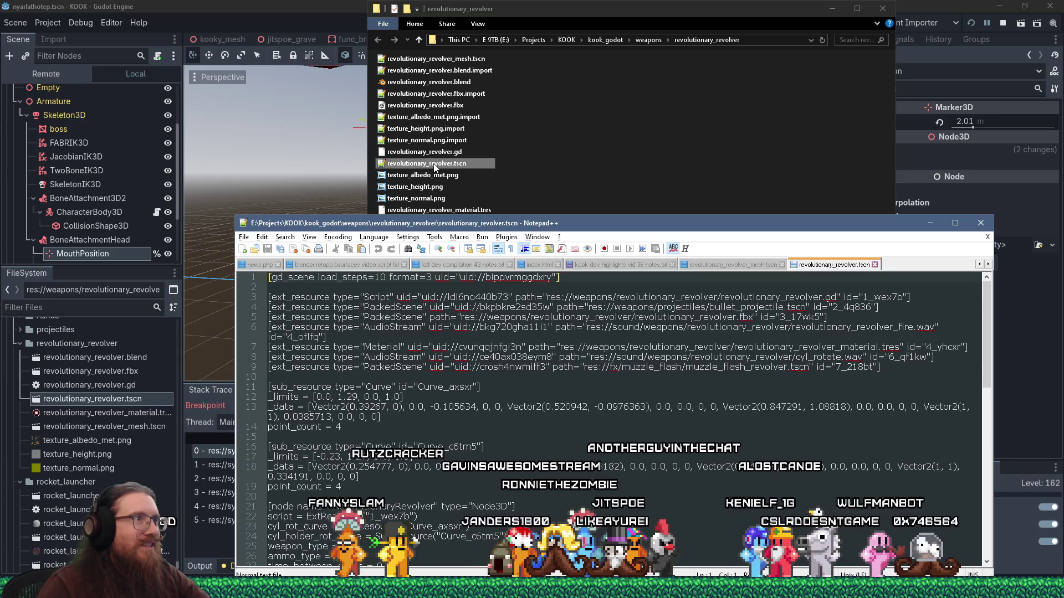
click(463, 165)
click(565, 262)
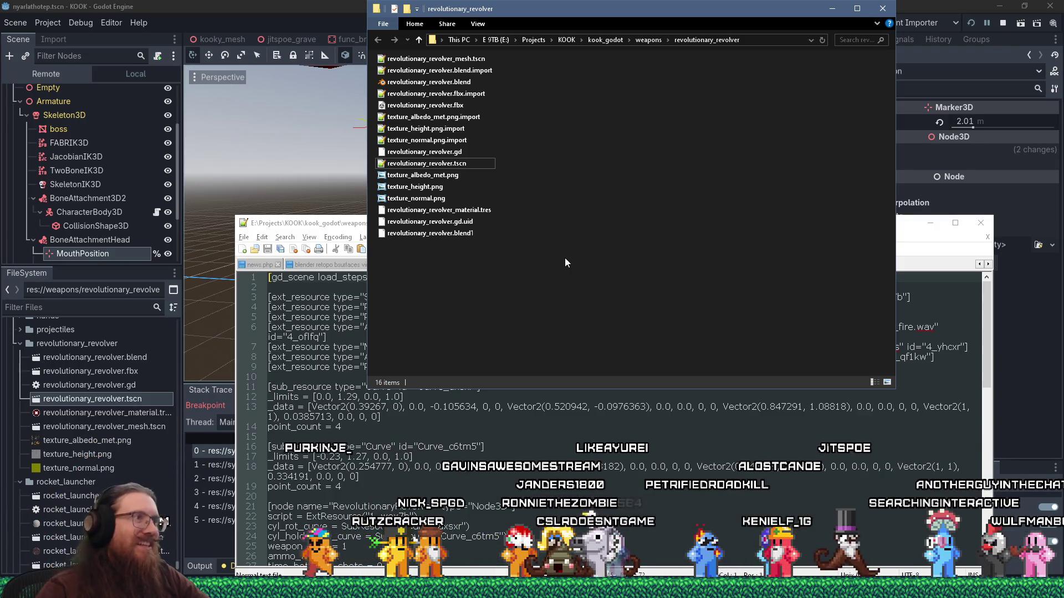
drag(328, 227, 303, 190)
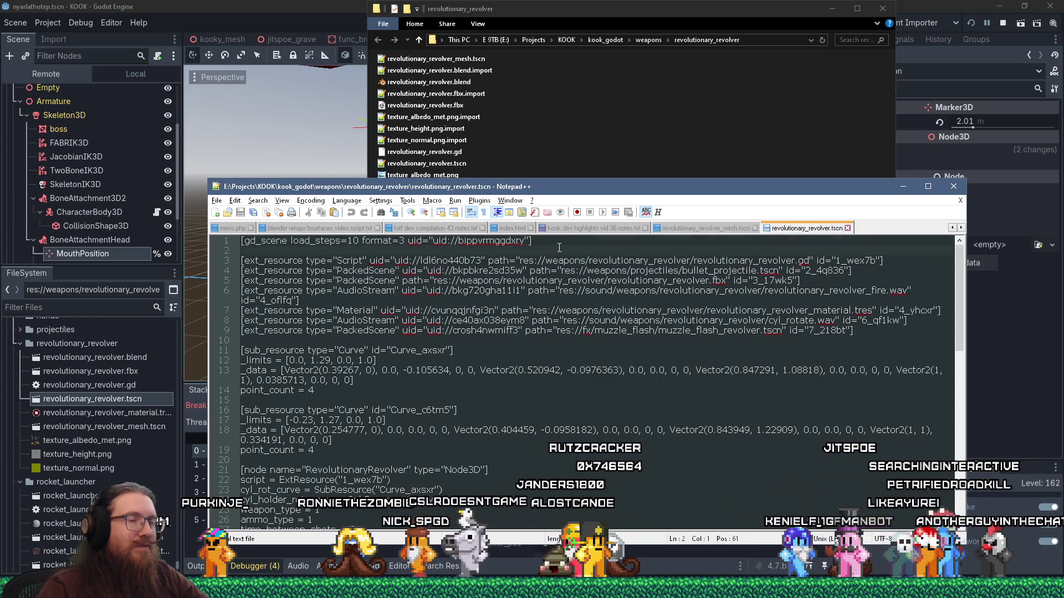
- Search the file for 'fbx' to find the revolutionary_revolver.fbx reference on line 5
key(ctrl+f)
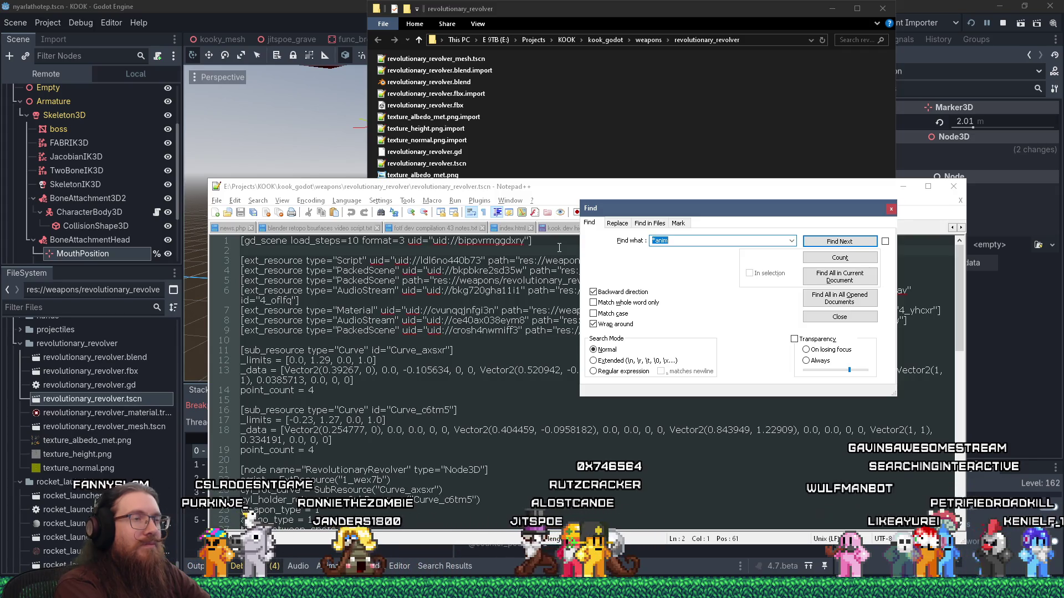
text(fb)
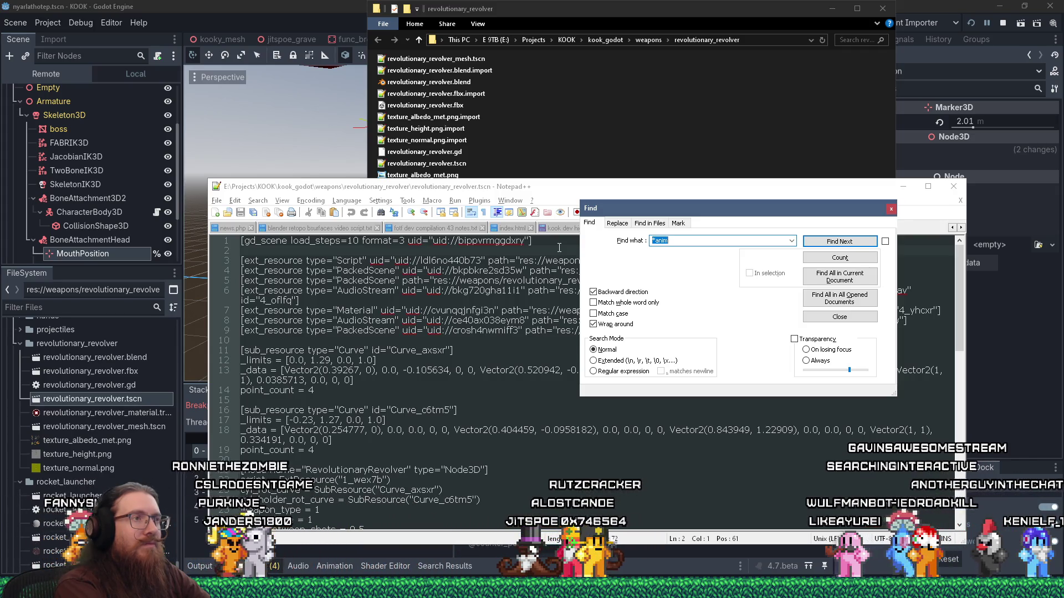
text(x)
key(Return)
key(Escape)
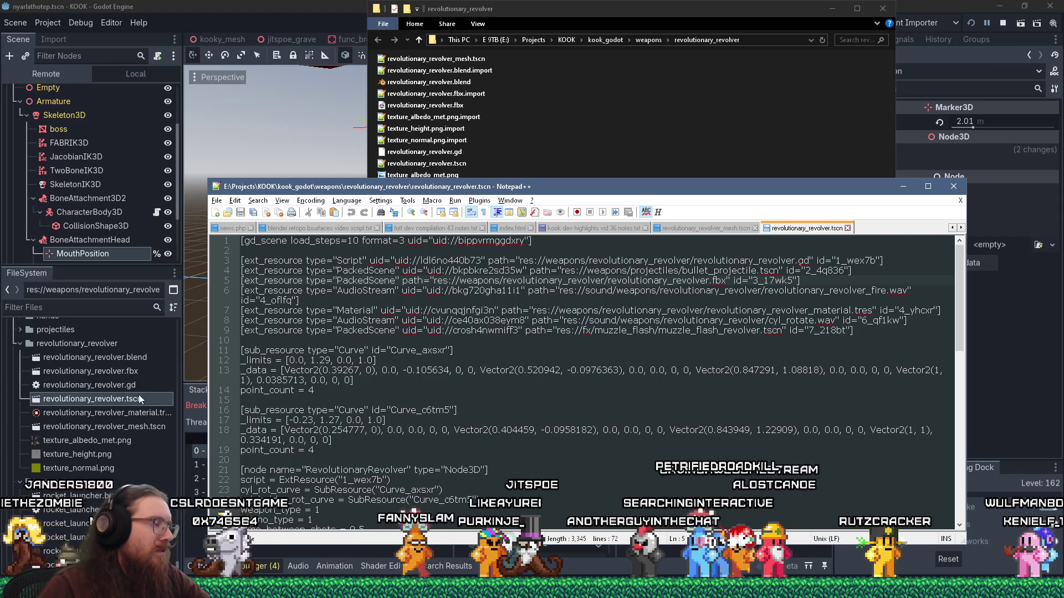
mouse_move(133, 375)
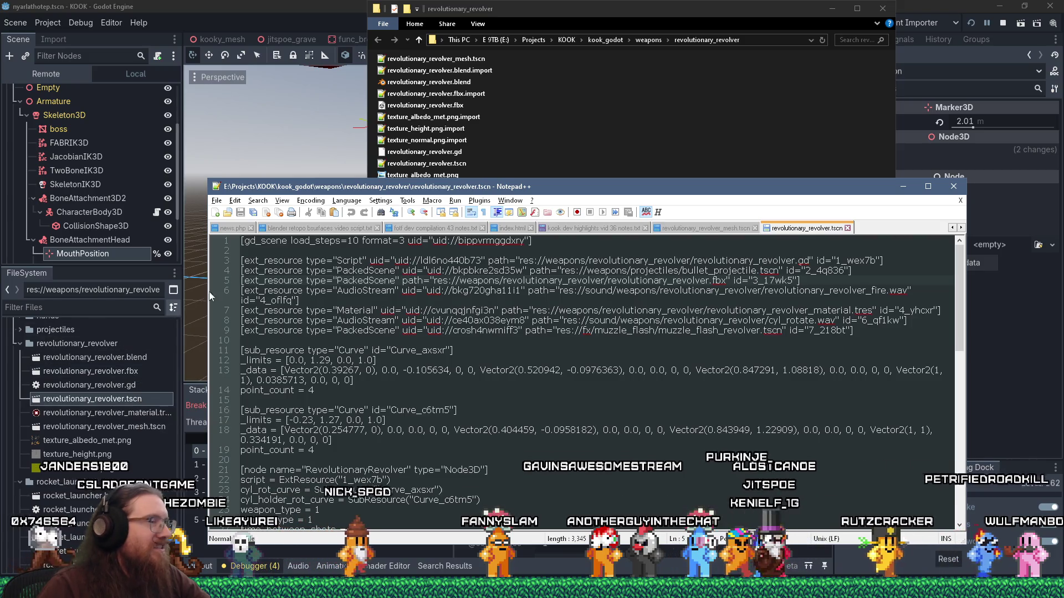
drag(579, 192, 607, 192)
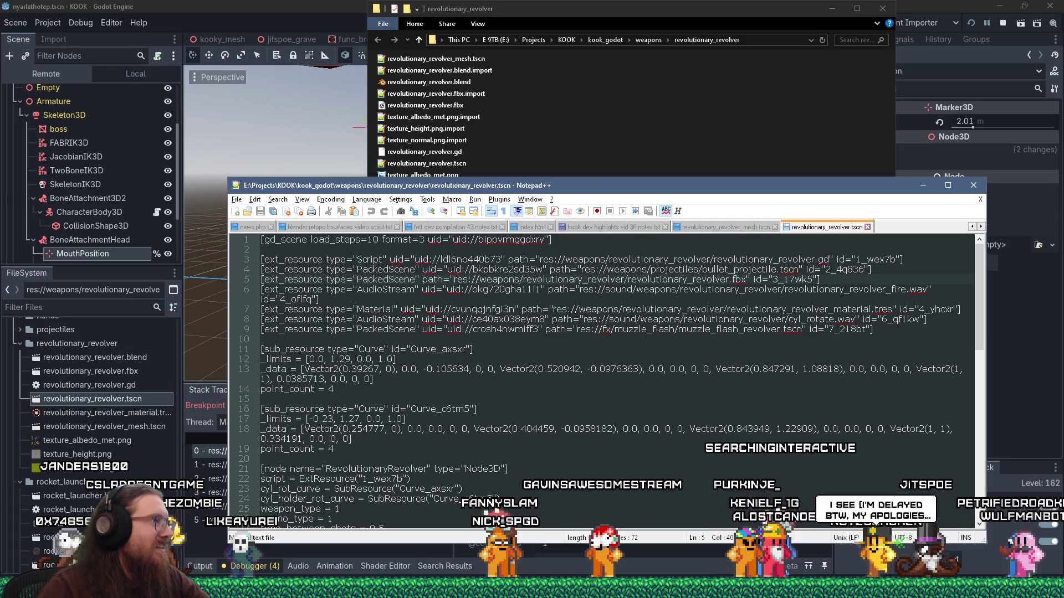
key(alt+Tab)
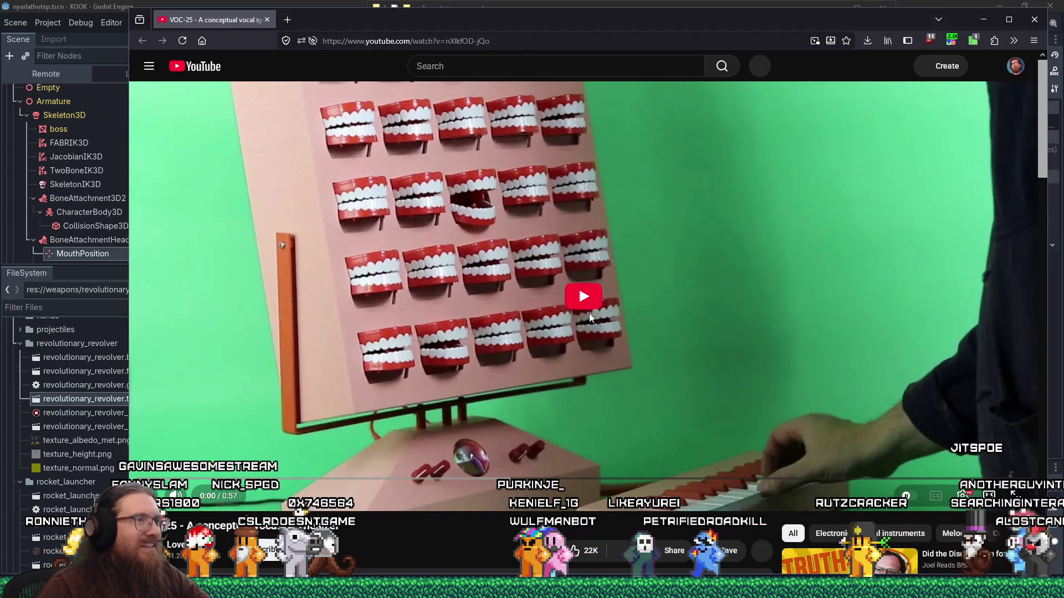
- Play the VOC-25 video with the speed-control extension disabled
click(579, 292)
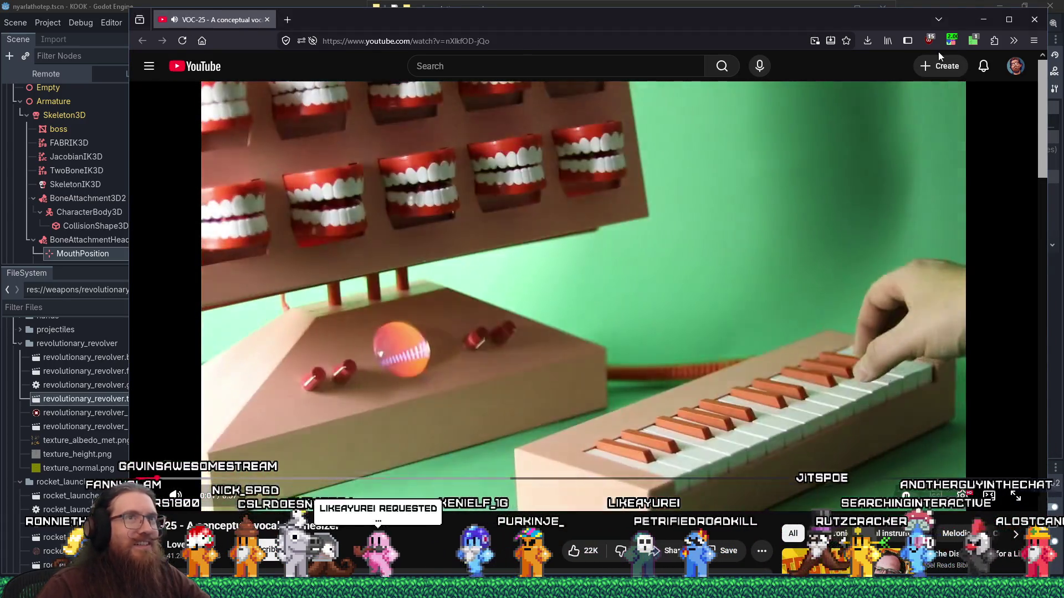
click(951, 40)
click(902, 70)
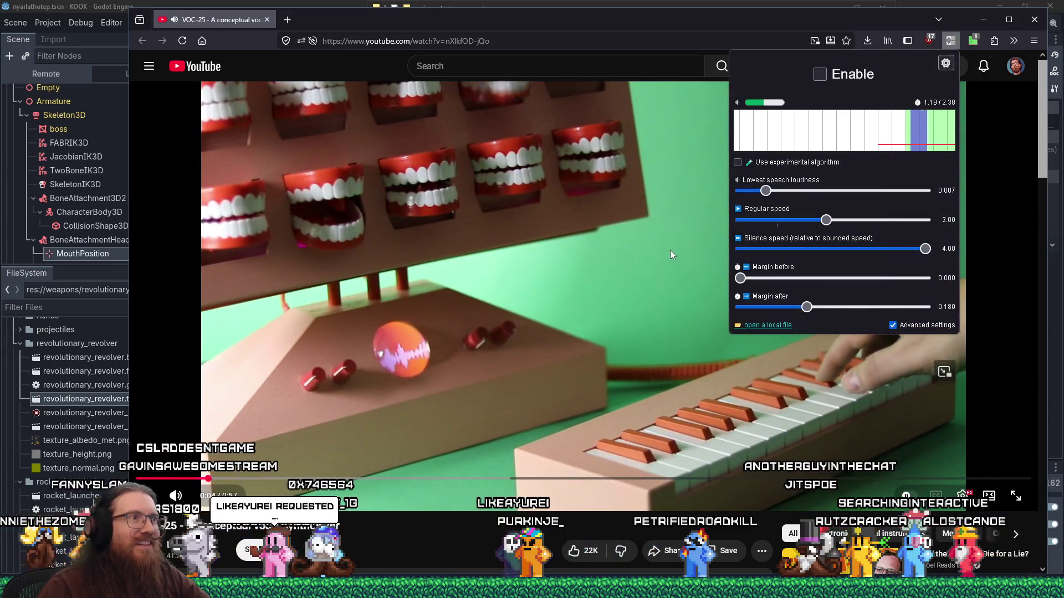
click(224, 493)
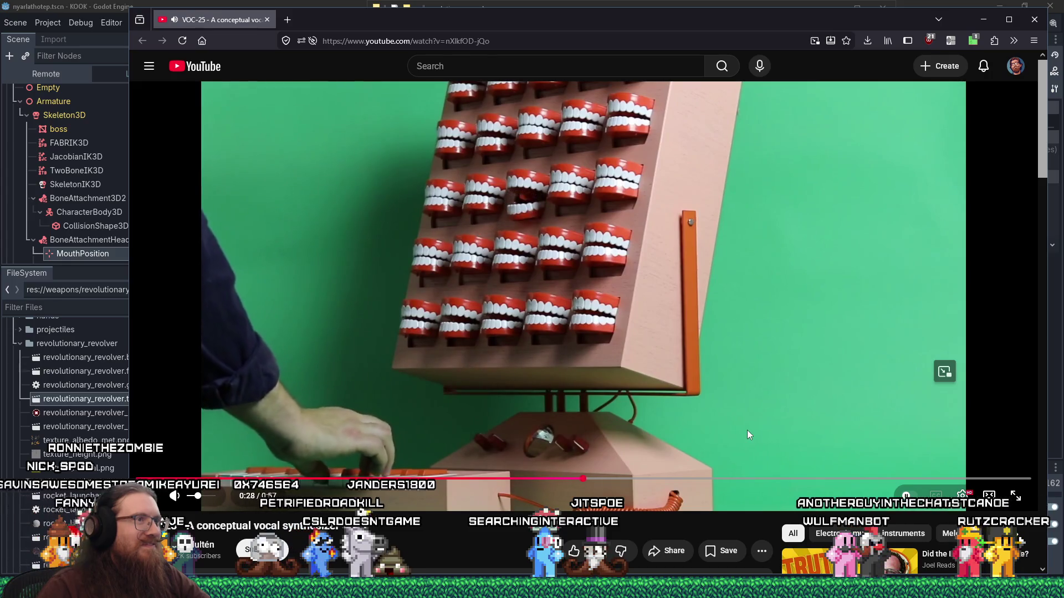
- Skip the video ahead through 0:37, 0:43, 0:48 and 0:52, then close the YouTube tab
click(717, 480)
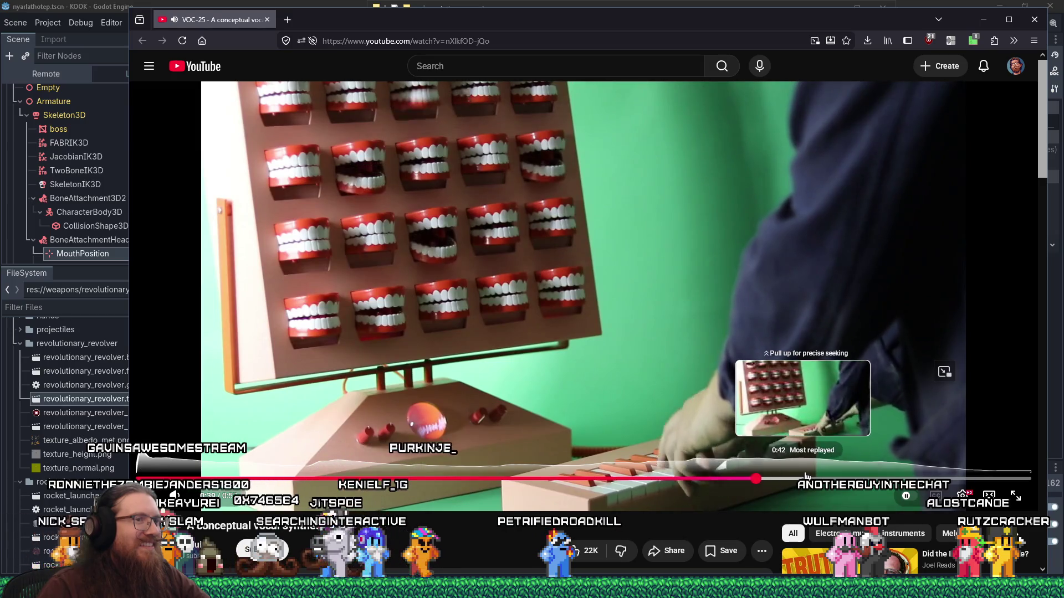
click(797, 477)
click(873, 477)
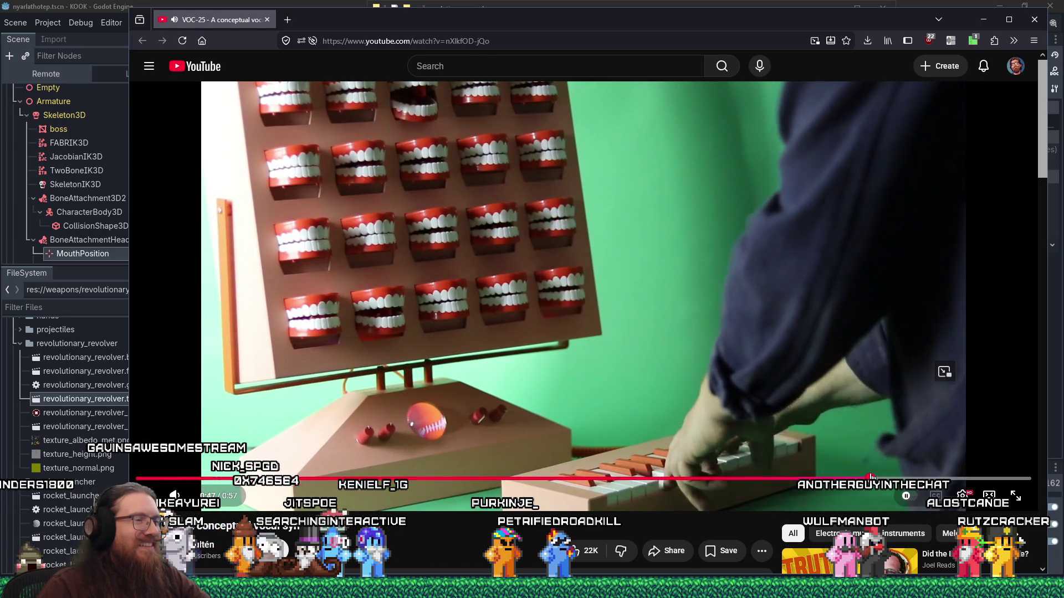
click(925, 477)
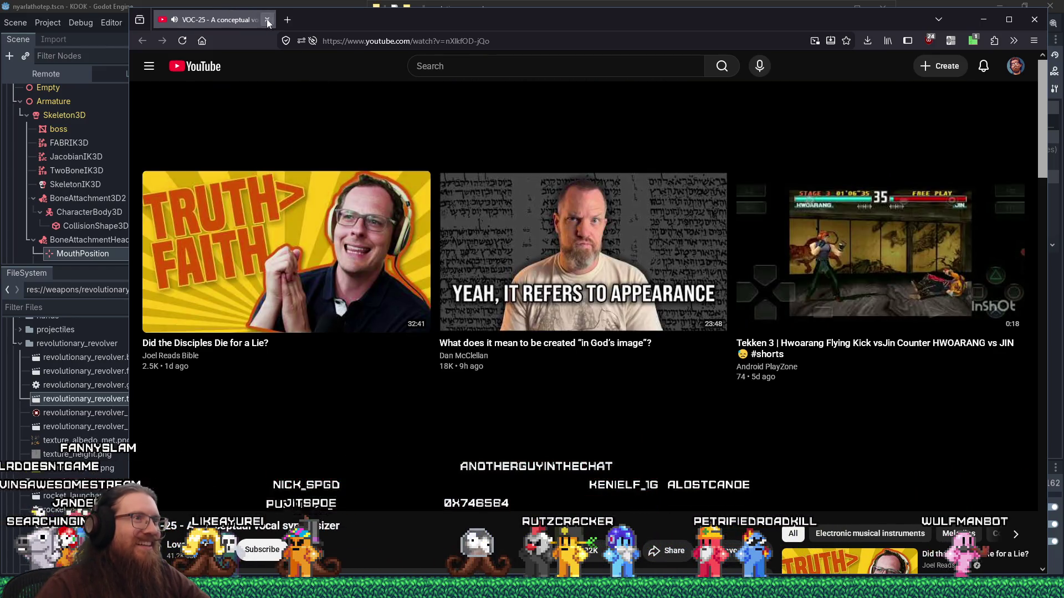
click(267, 21)
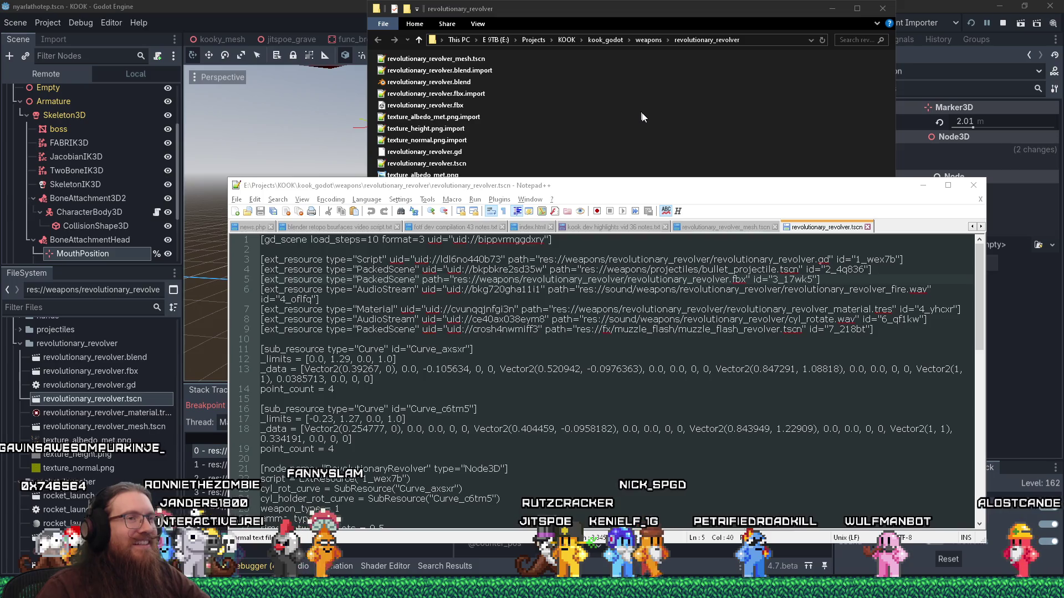
- Bring up the file actions for revolutionary_revolver_mesh.tscn in the FileSystem dock
right_click(138, 427)
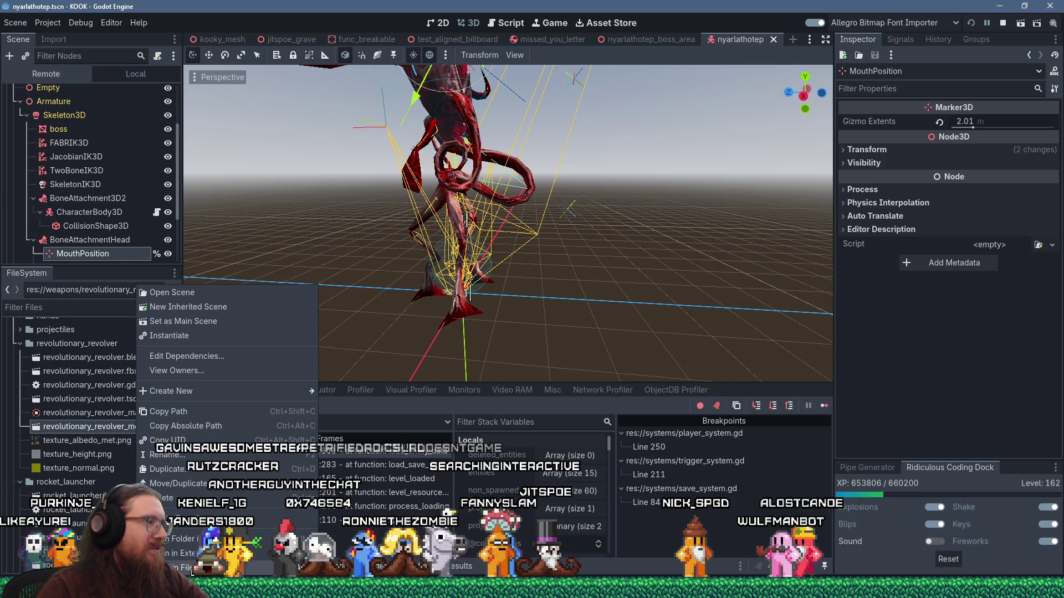
- Copy the mesh scene's path and put it over the .fbx path on line 5 in Notepad++
click(181, 411)
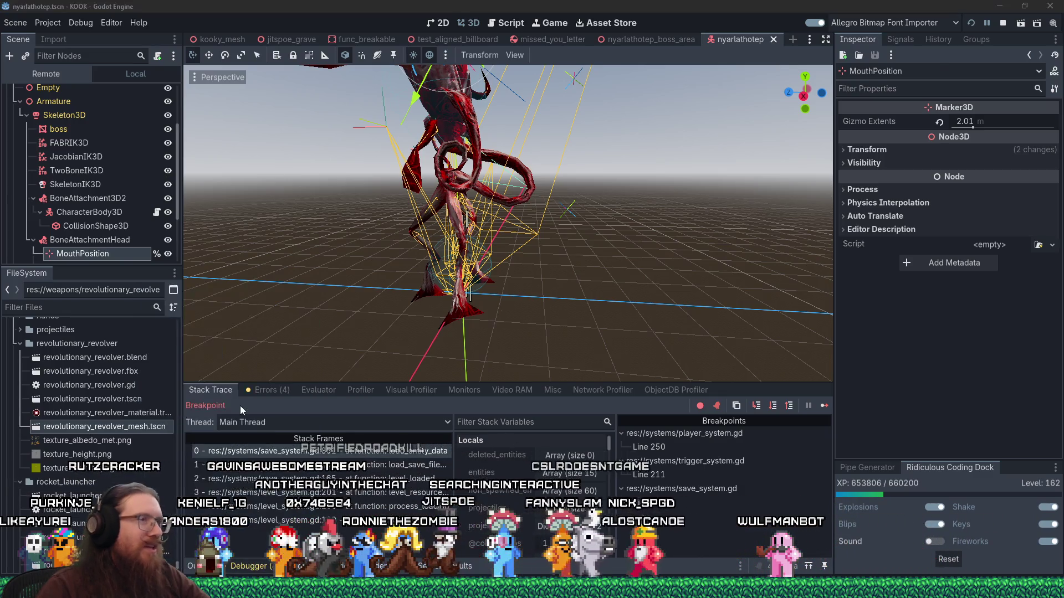
key(super+Tab)
key(Escape)
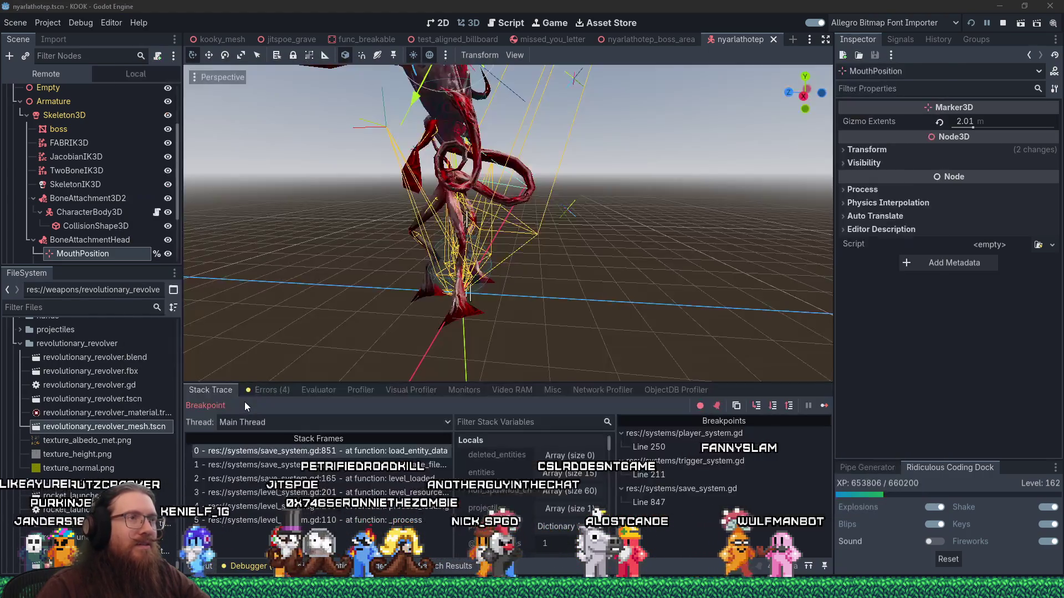
key(alt+Tab)
key(alt+Tab)
key(alt+Tab)
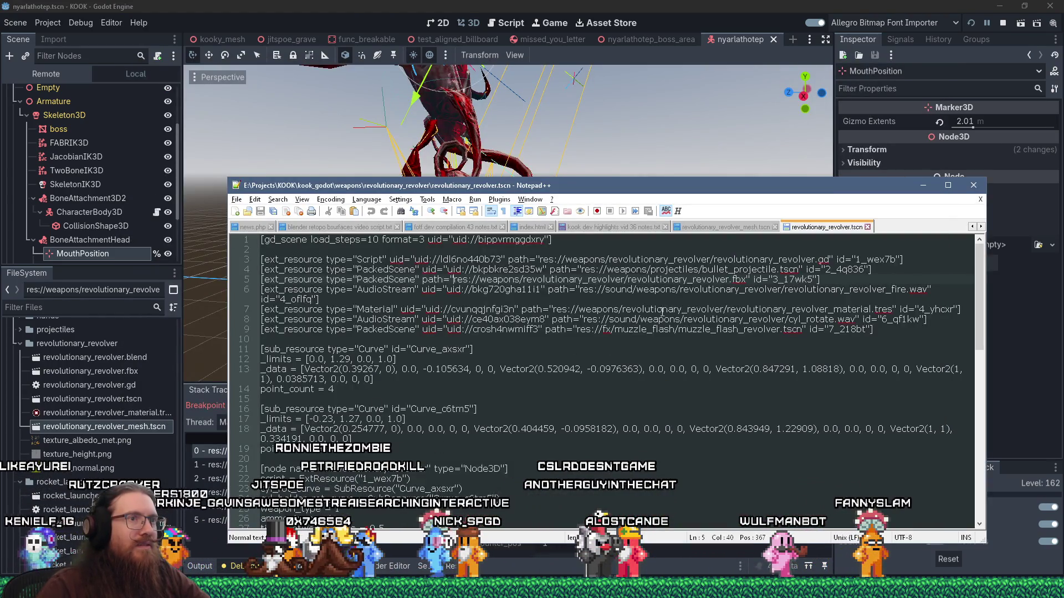
drag(747, 280, 452, 280)
key(shift+Right)
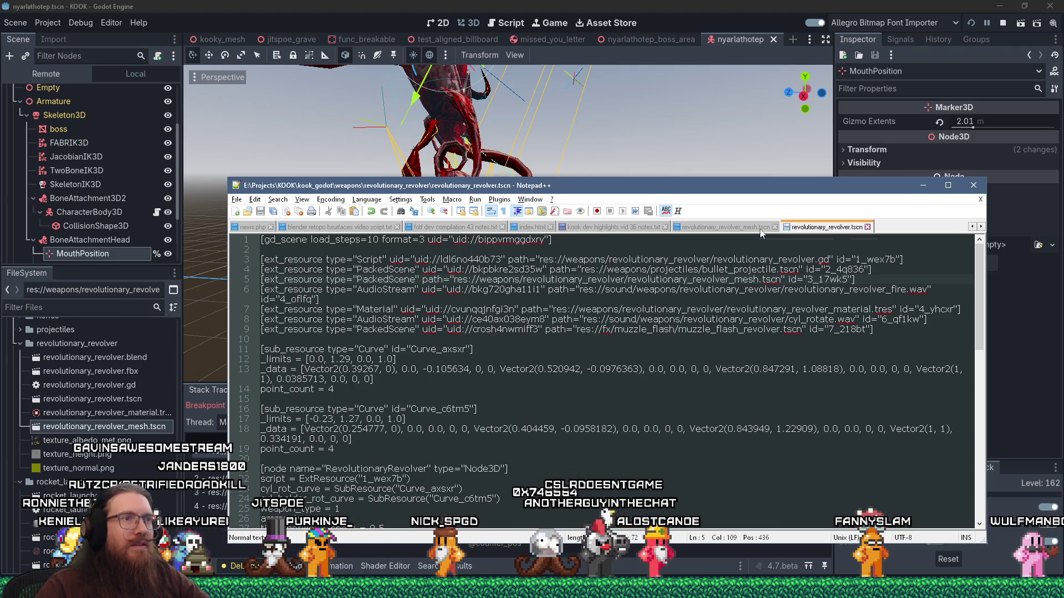
- Close both revolver files, reloading the changed mesh scene, and save the vid 36 notes
key(ctrl+w)
click(571, 339)
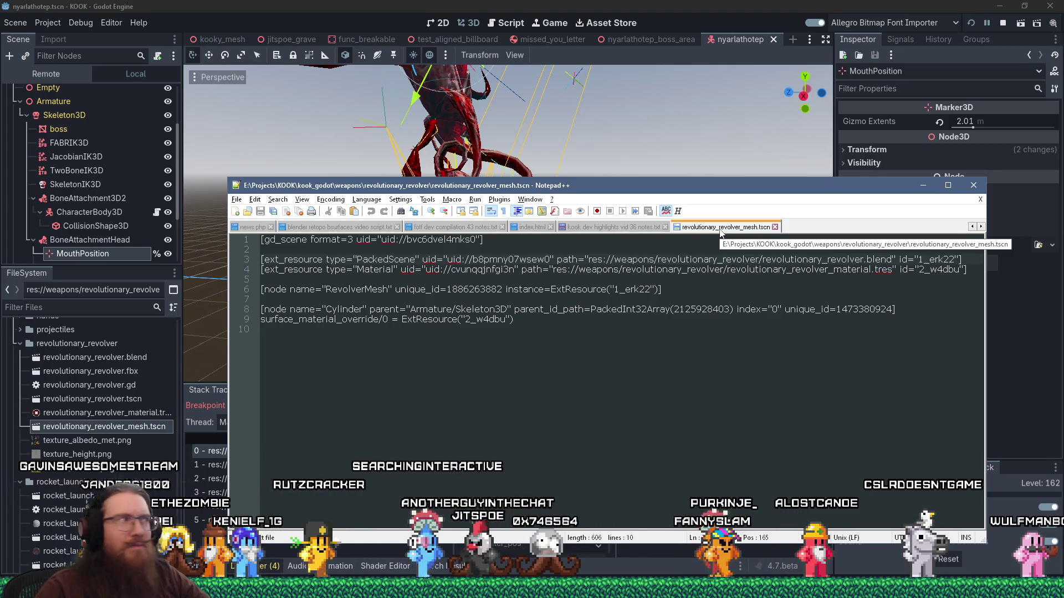
key(ctrl+w)
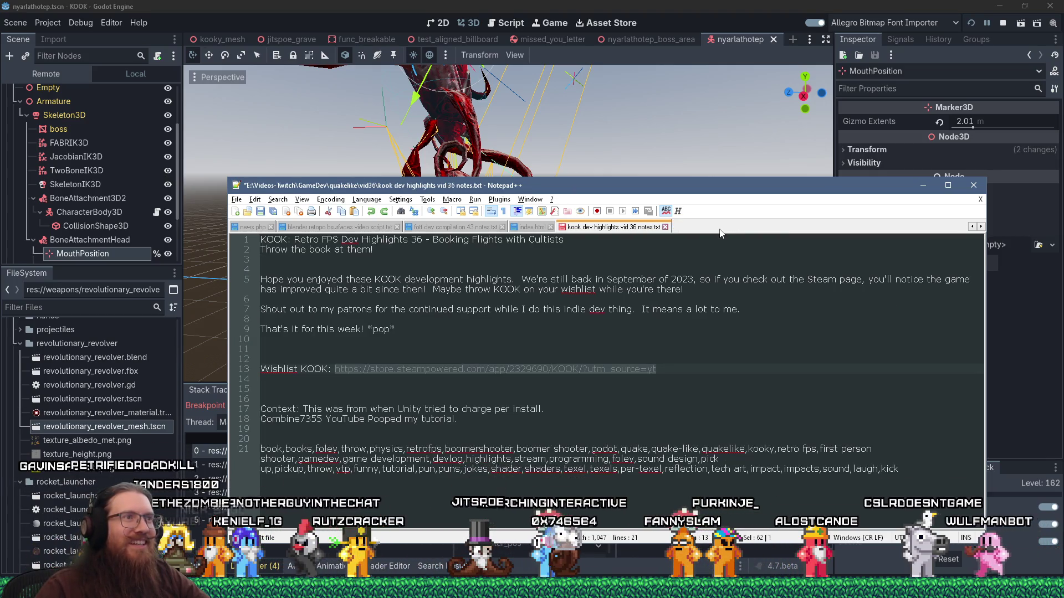
click(271, 213)
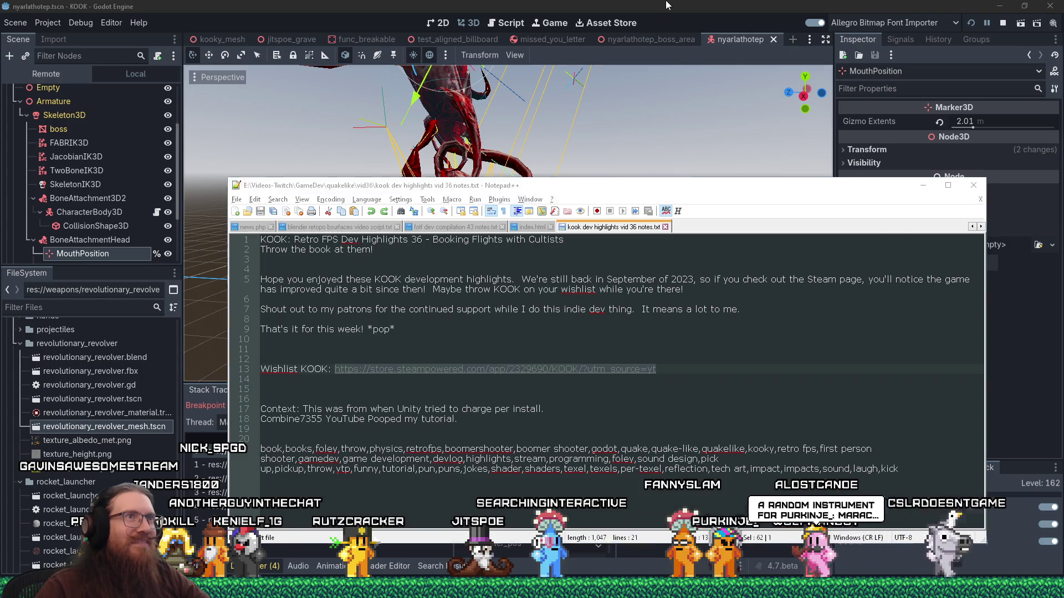
key(alt+Tab)
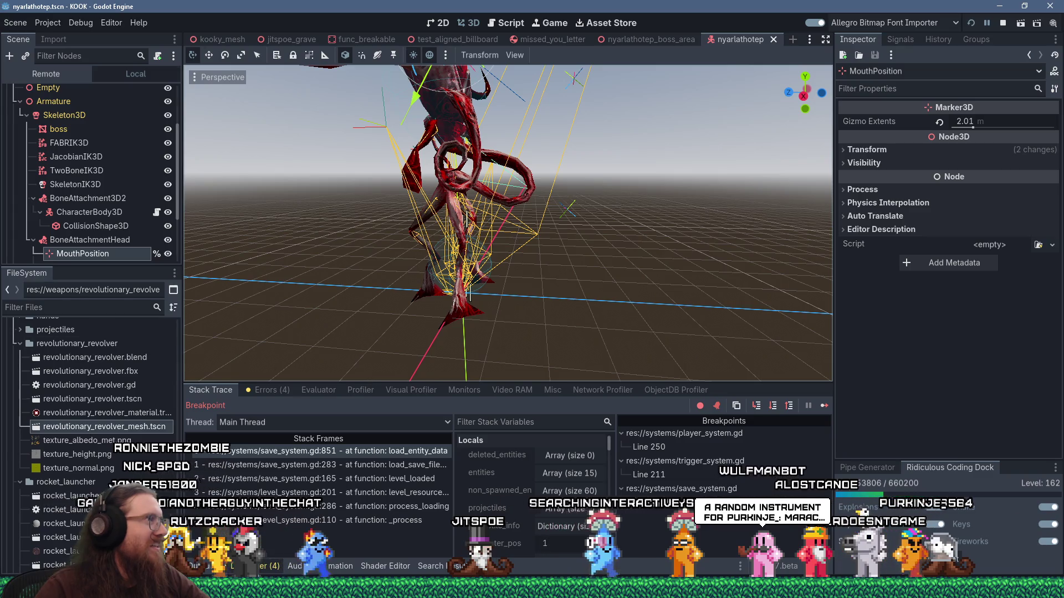
- Glance over the script, then filter the FileSystem dock by 'revolver'
click(498, 23)
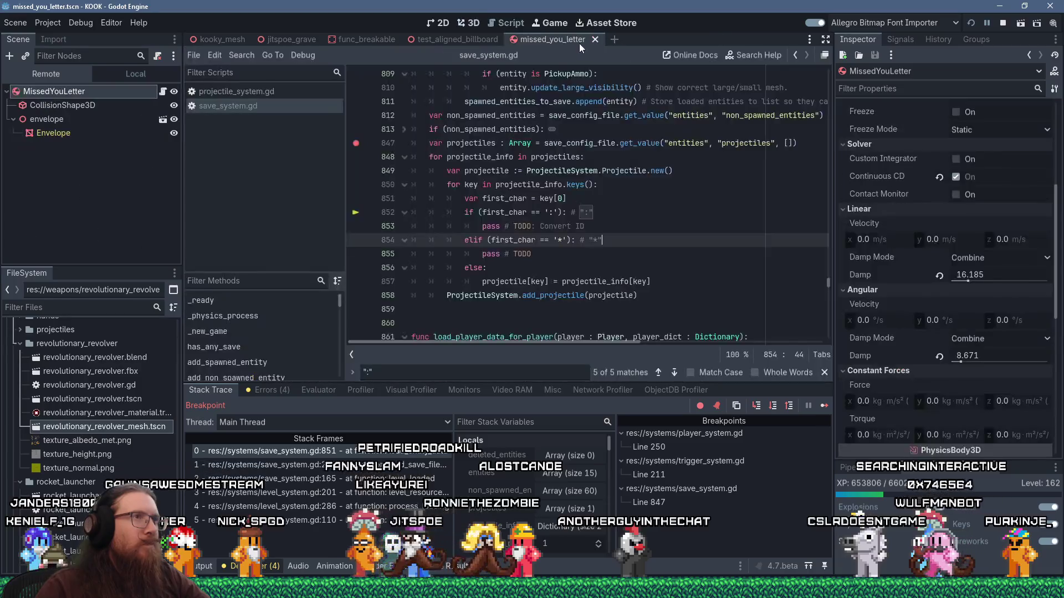
scroll(92, 431, down, 15)
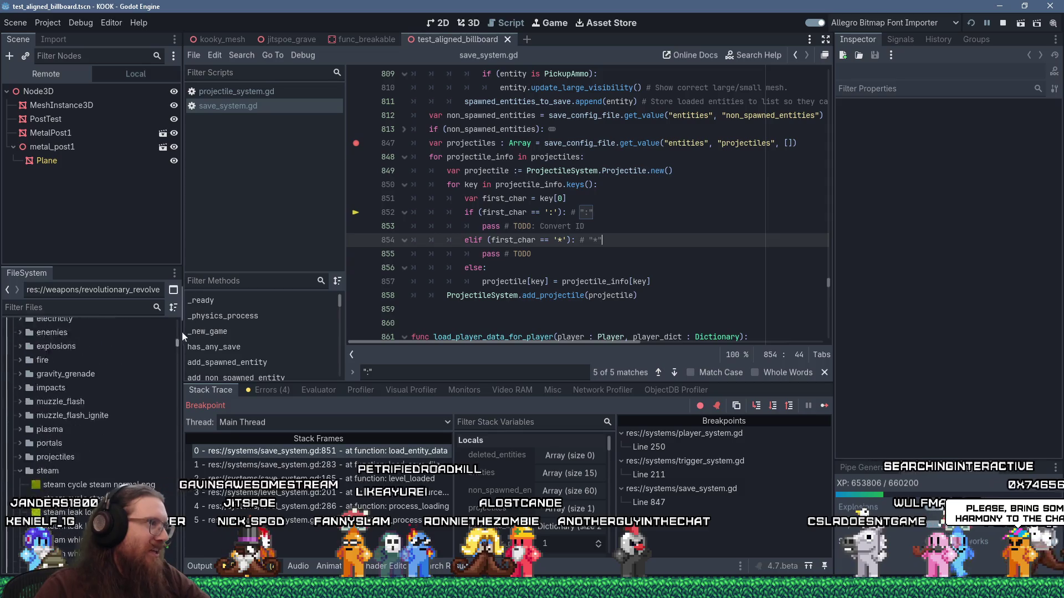
scroll(132, 350, up, 15)
scroll(82, 418, down, 4)
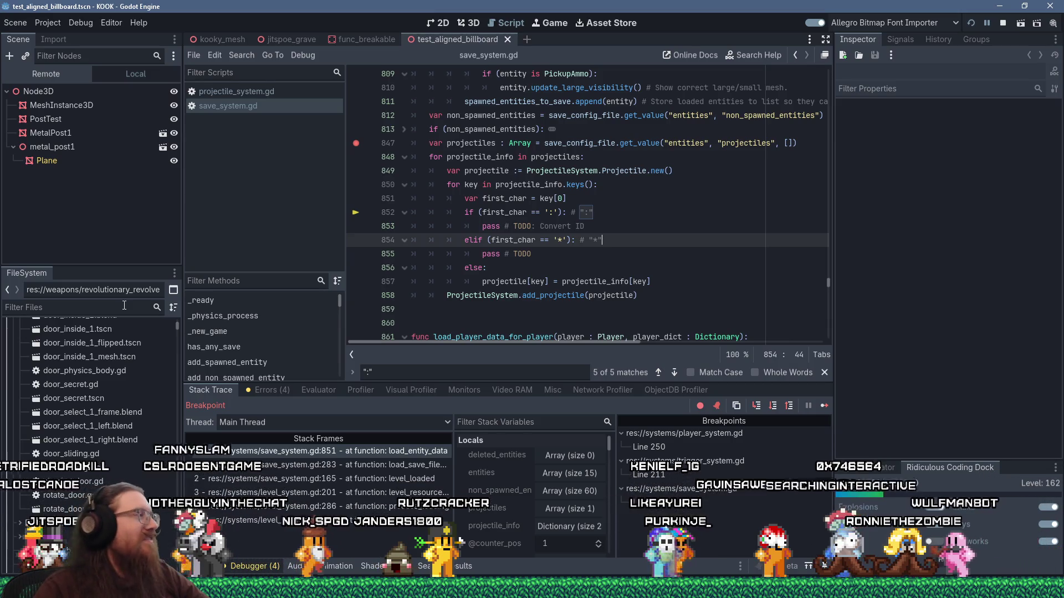
click(124, 306)
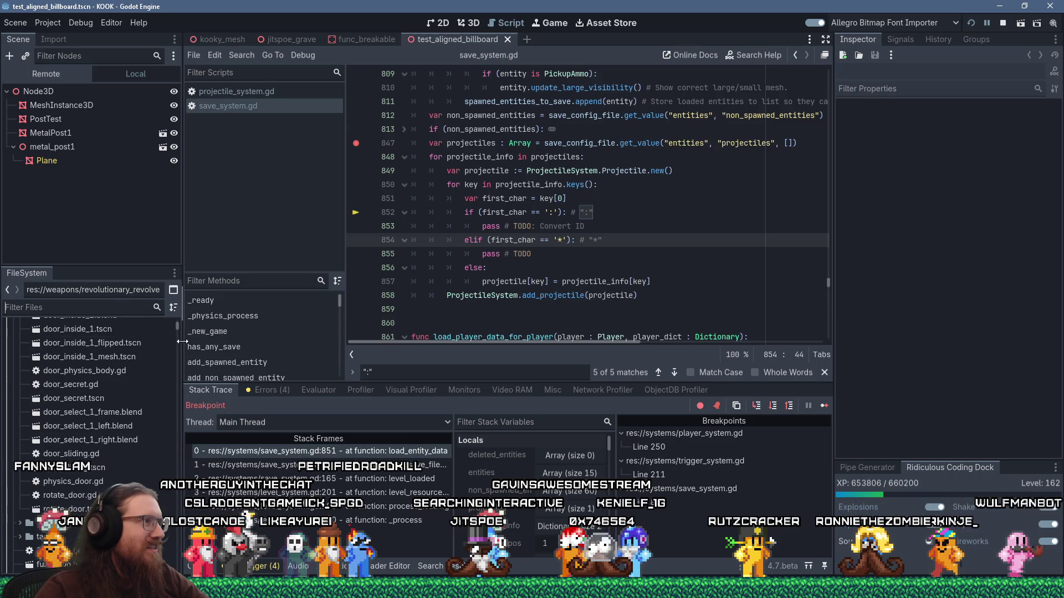
scroll(177, 327, up, 4)
scroll(177, 327, up, 3)
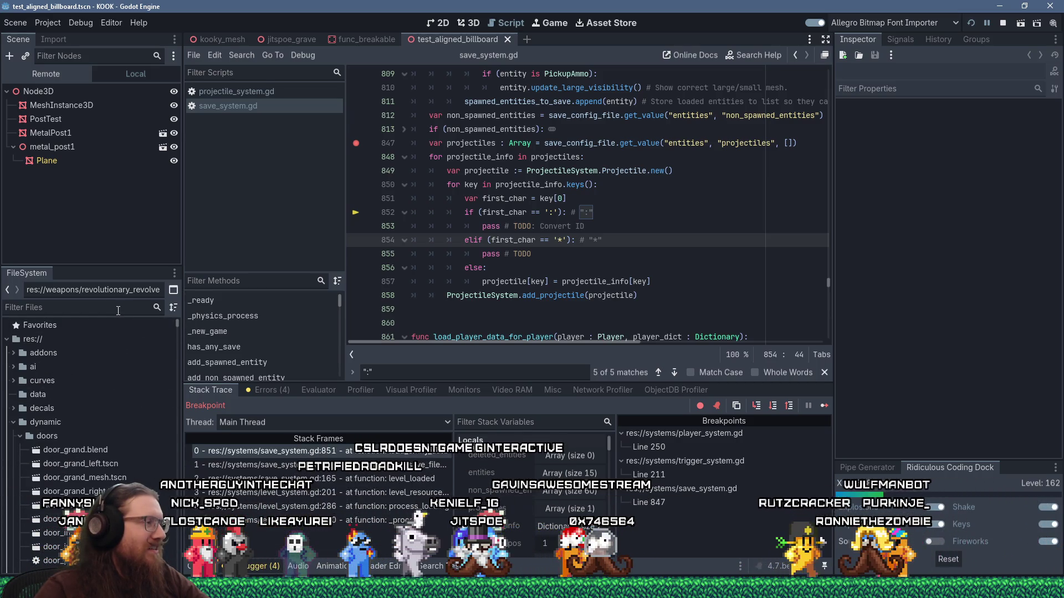
text(revolver)
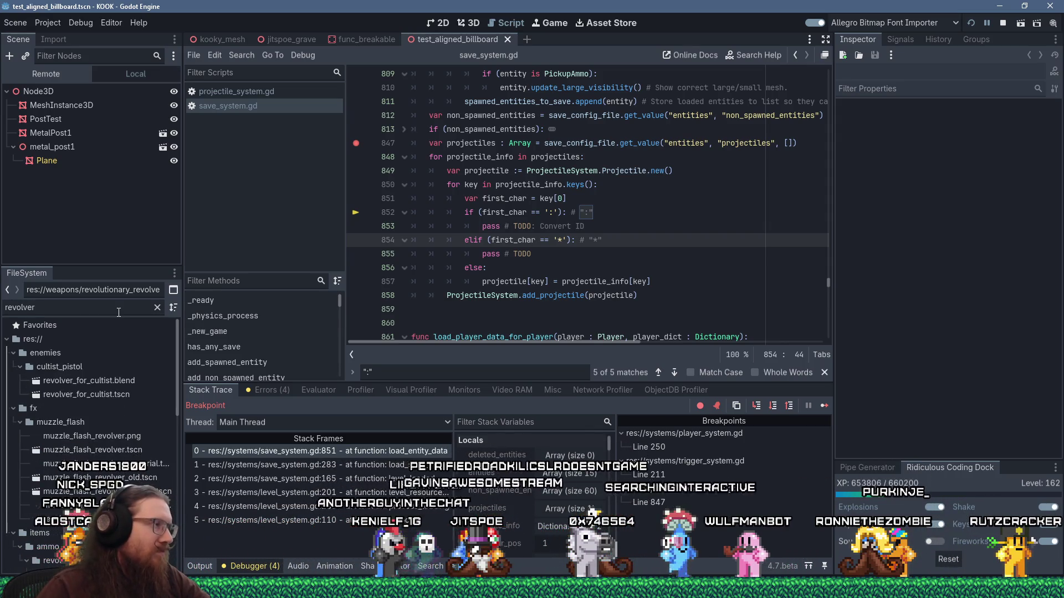
scroll(113, 406, down, 5)
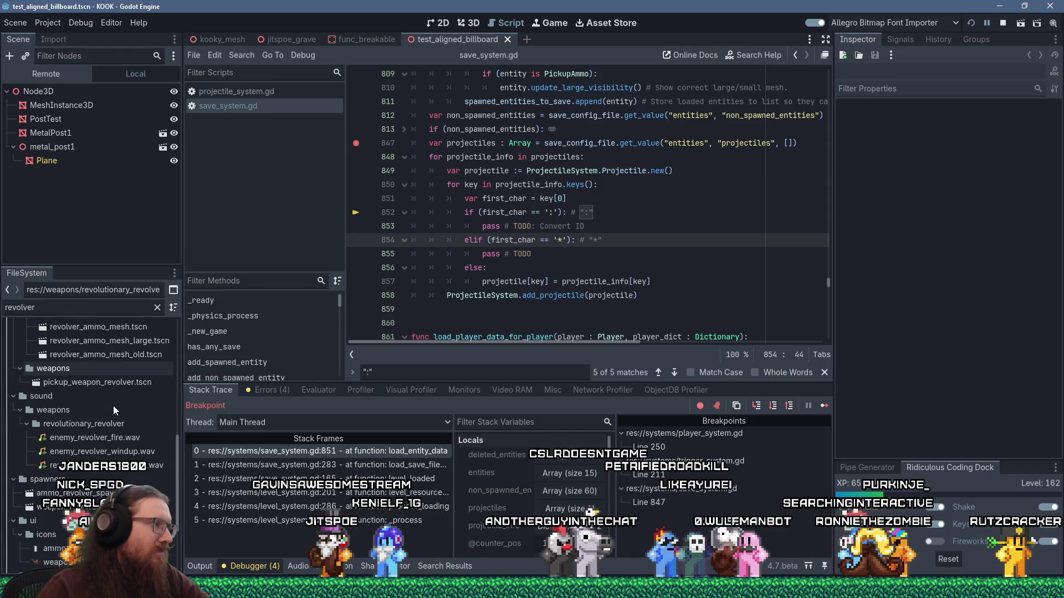
scroll(113, 406, down, 3)
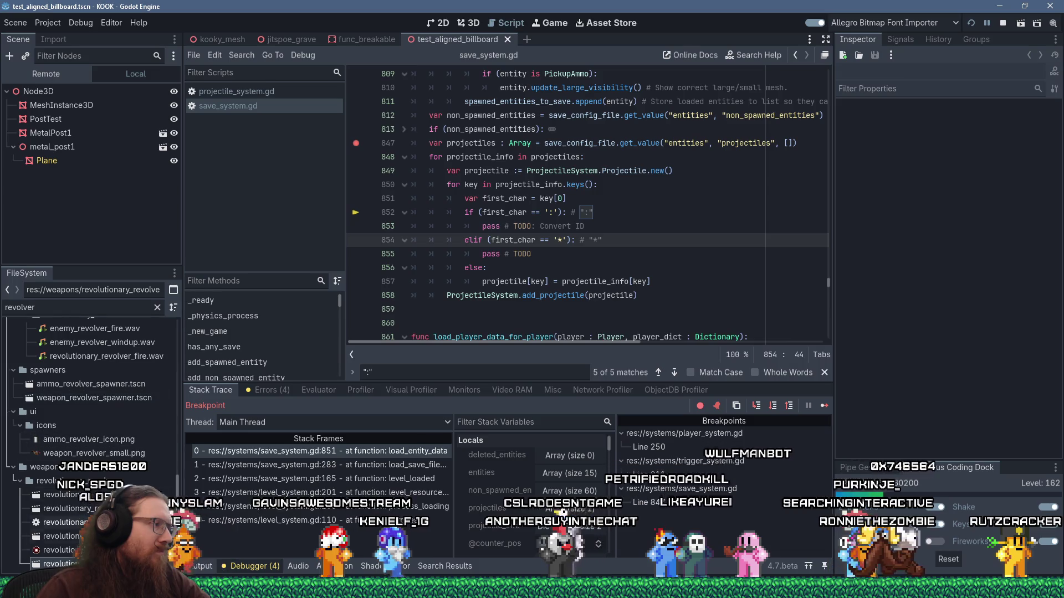
- Check which files use revolutionary_revolver.fbx via View Owners
click(55, 535)
right_click(55, 536)
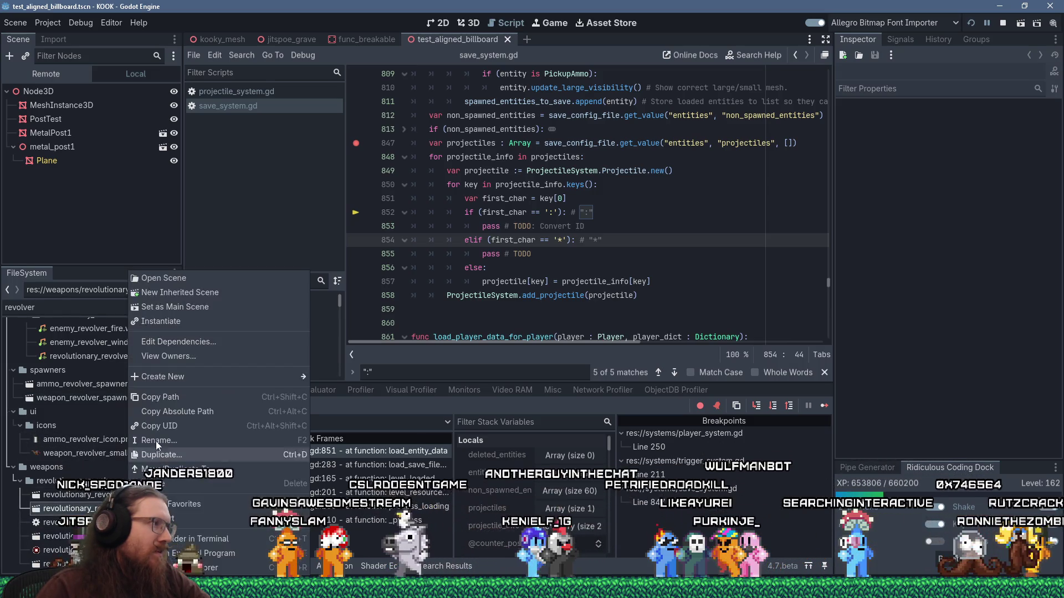
click(182, 354)
click(530, 374)
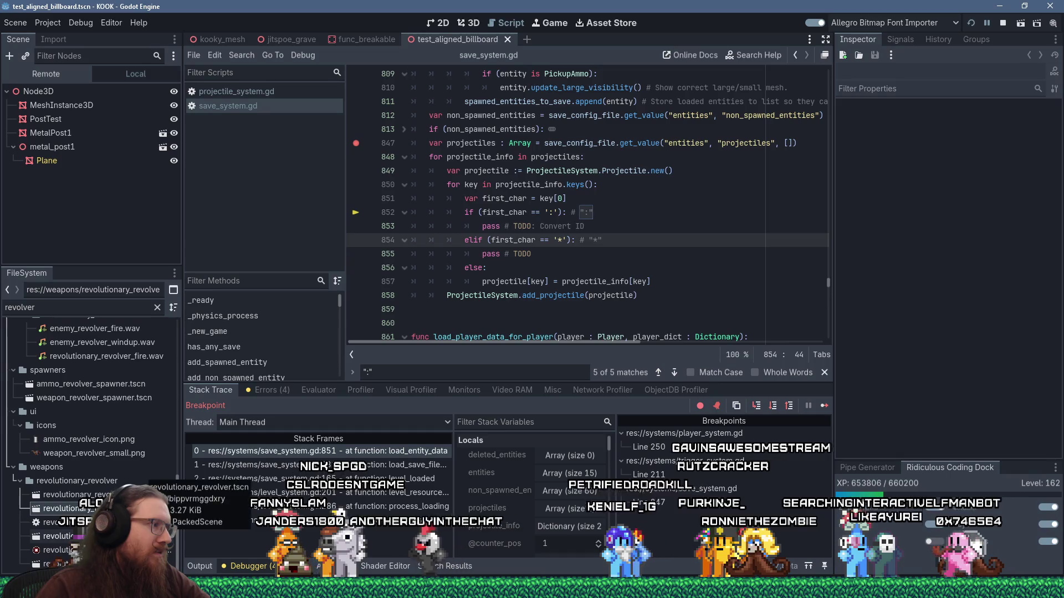
- Open revolutionary_revolver.tscn in 3D, orbit around it, and relaunch the game to test it
double_click(133, 536)
click(478, 29)
mouse_move(473, 79)
mouse_down()
mouse_move(408, 142)
mouse_move(600, 261)
mouse_up()
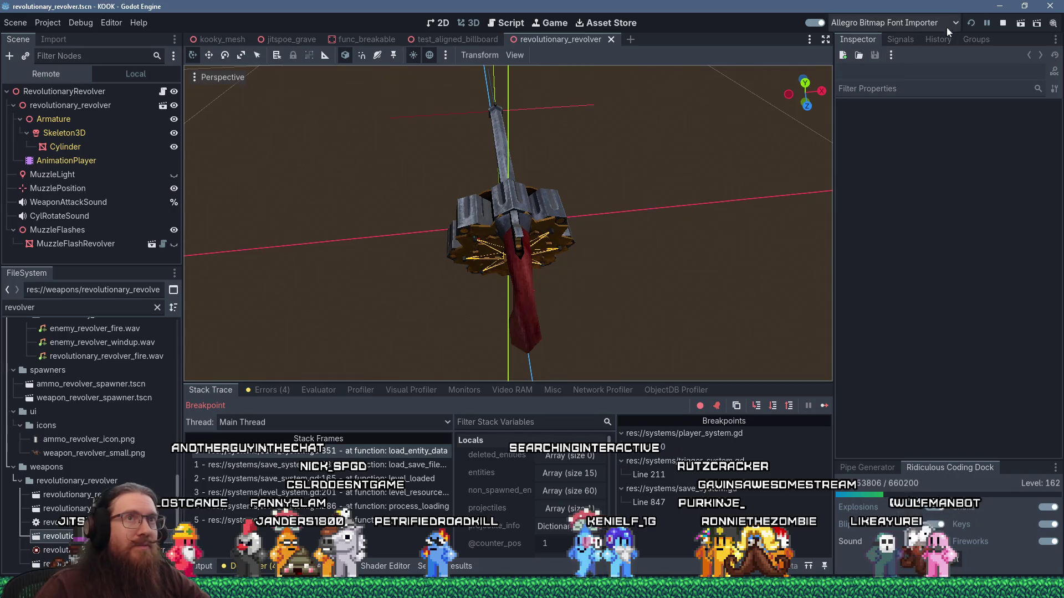
click(971, 24)
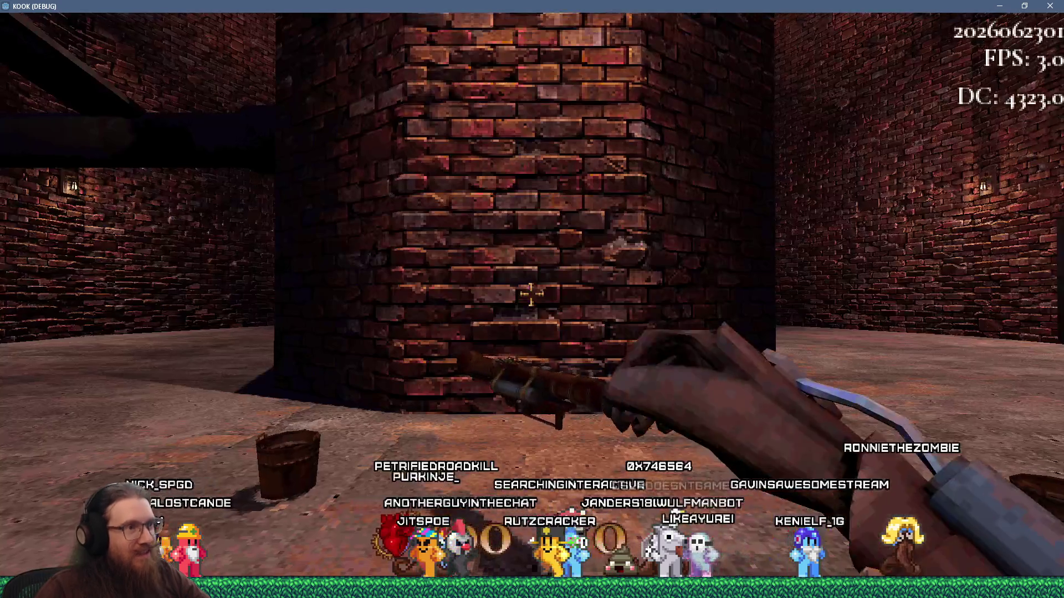
- Enter giveall in the development console to grant every weapon
key(grave)
text(ll)
key(Return)
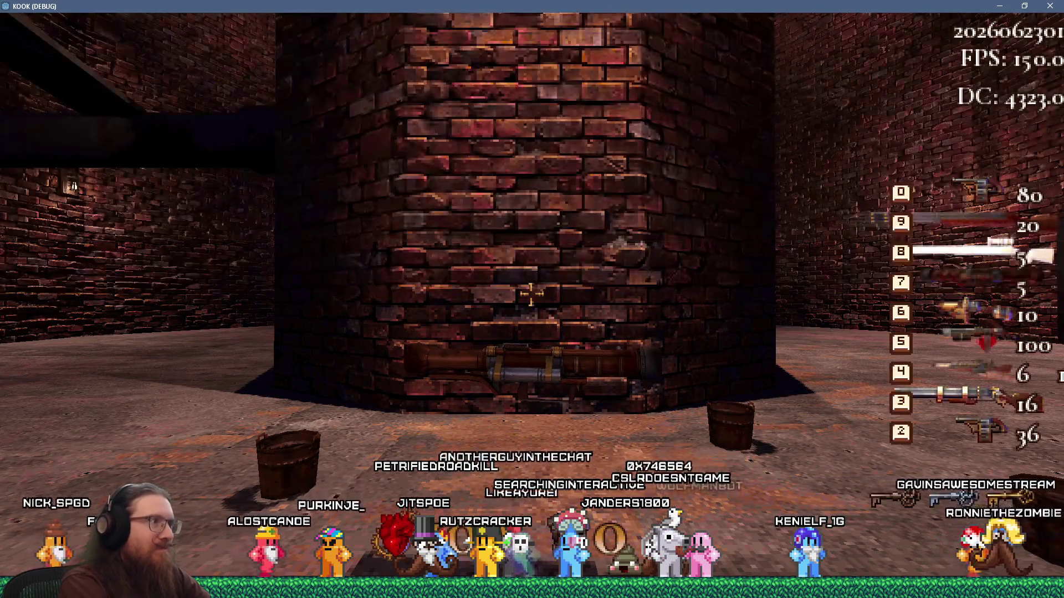
- Fire the pistol eight times to test it
click(532, 294)
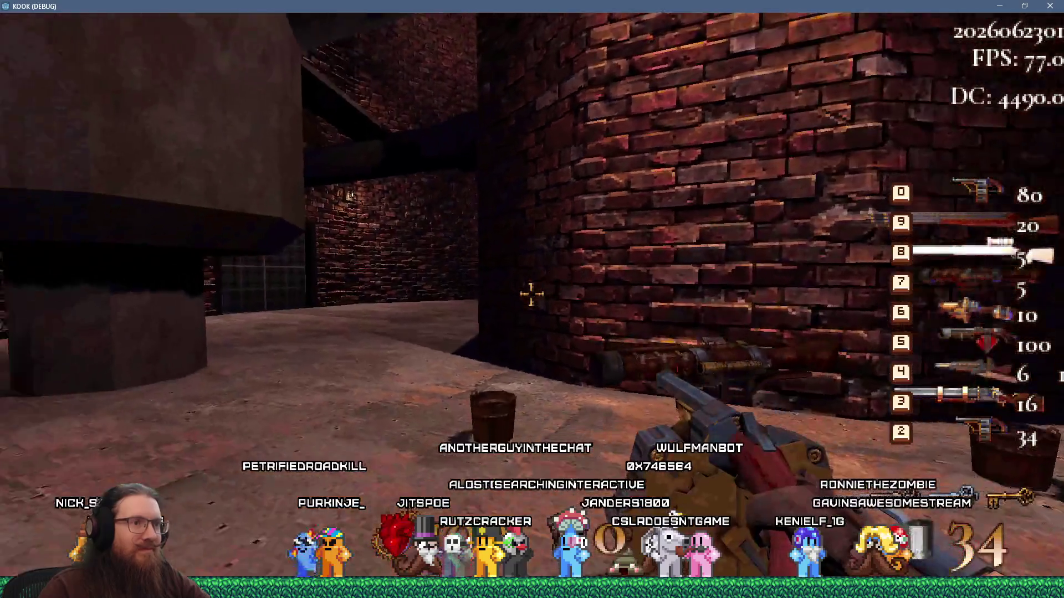
click(532, 295)
click(532, 294)
click(532, 294)
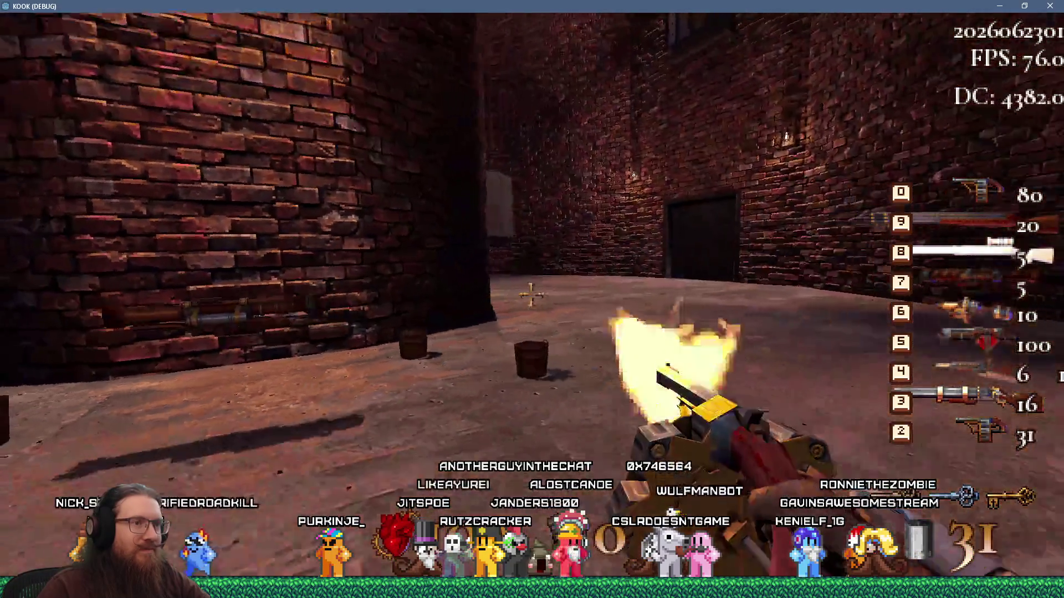
click(532, 295)
click(531, 294)
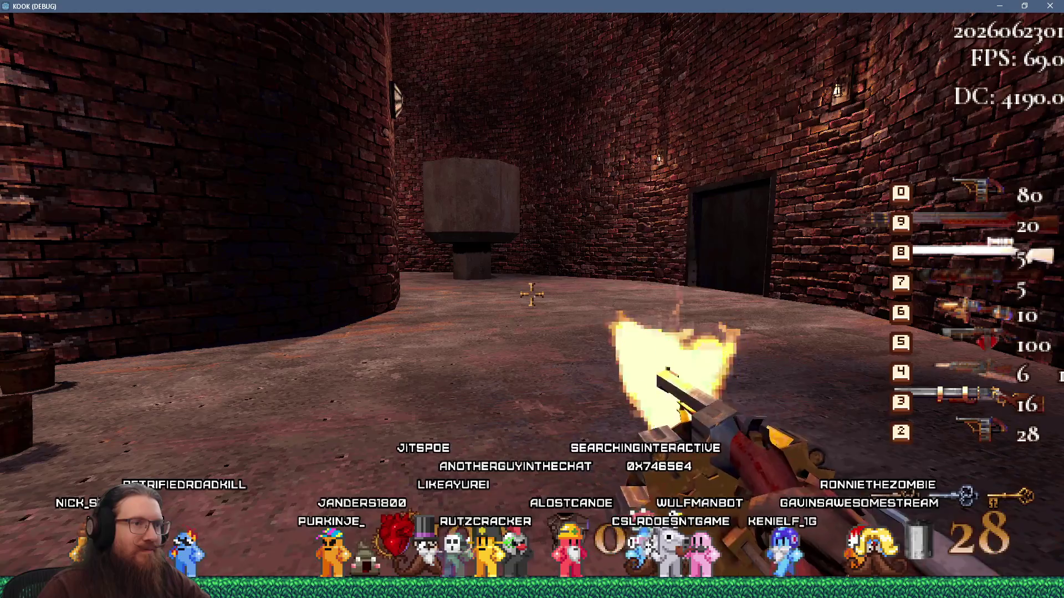
click(532, 294)
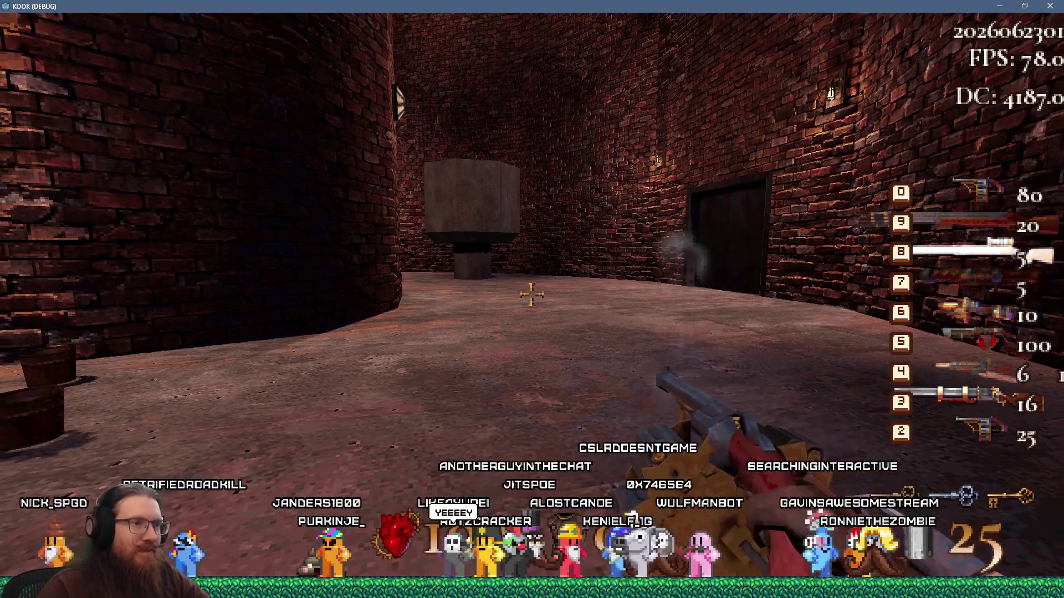
click(532, 294)
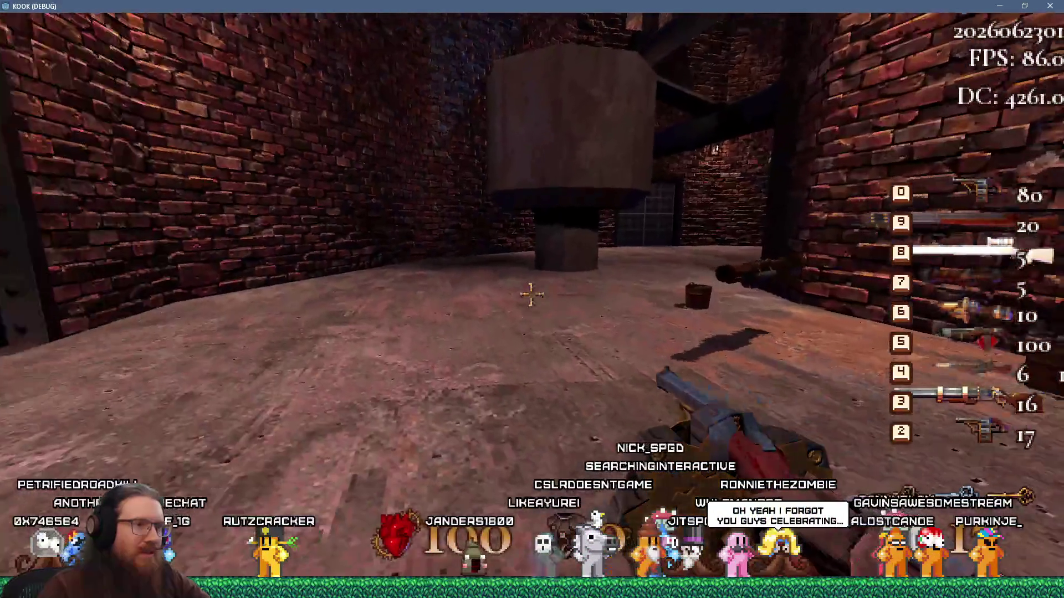
- Walk around the brick pillar and fire the revolver seven times
key(w)
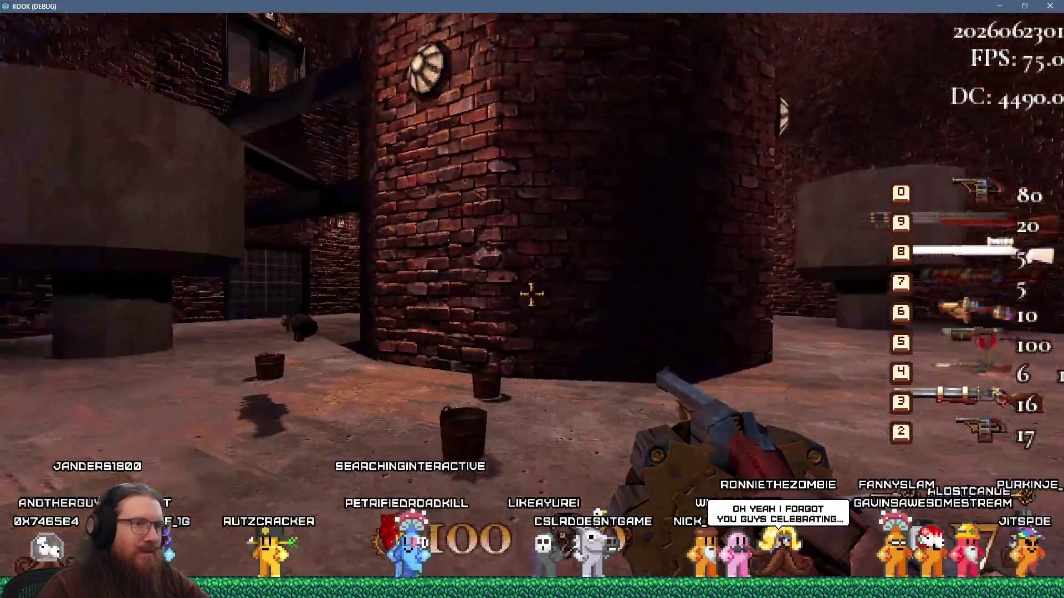
click(531, 295)
click(531, 295)
click(531, 294)
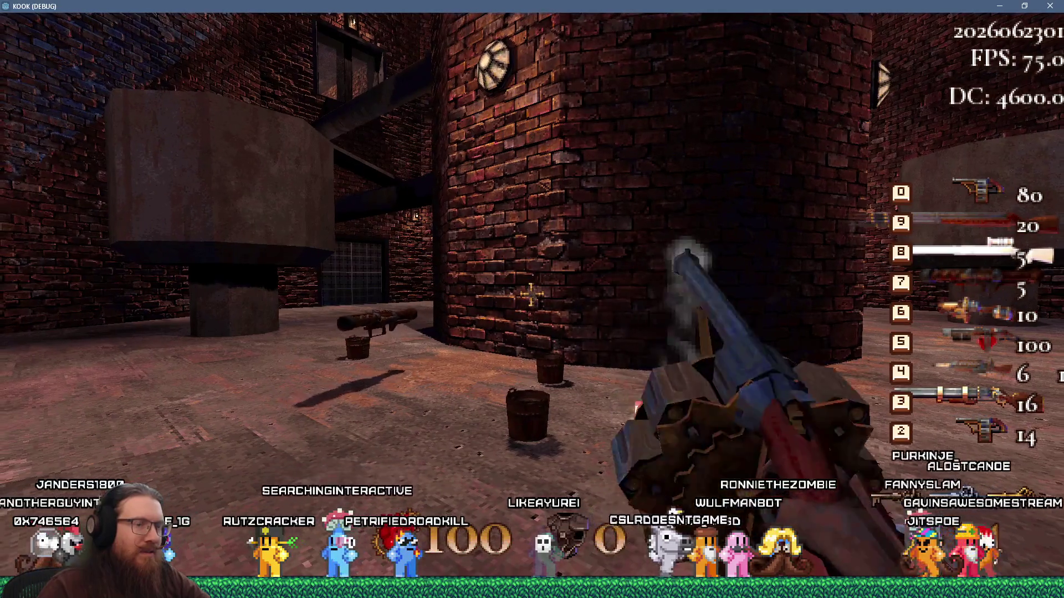
click(531, 294)
click(532, 294)
click(531, 294)
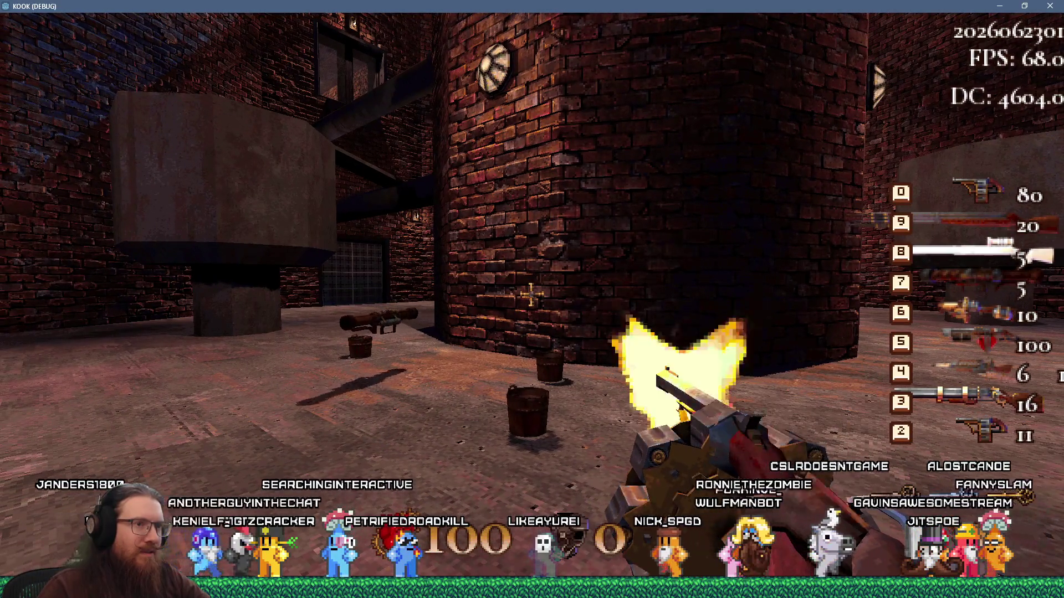
click(531, 294)
- Enter quit in the console to close the game and return to the editor
key(grave)
text(qu)
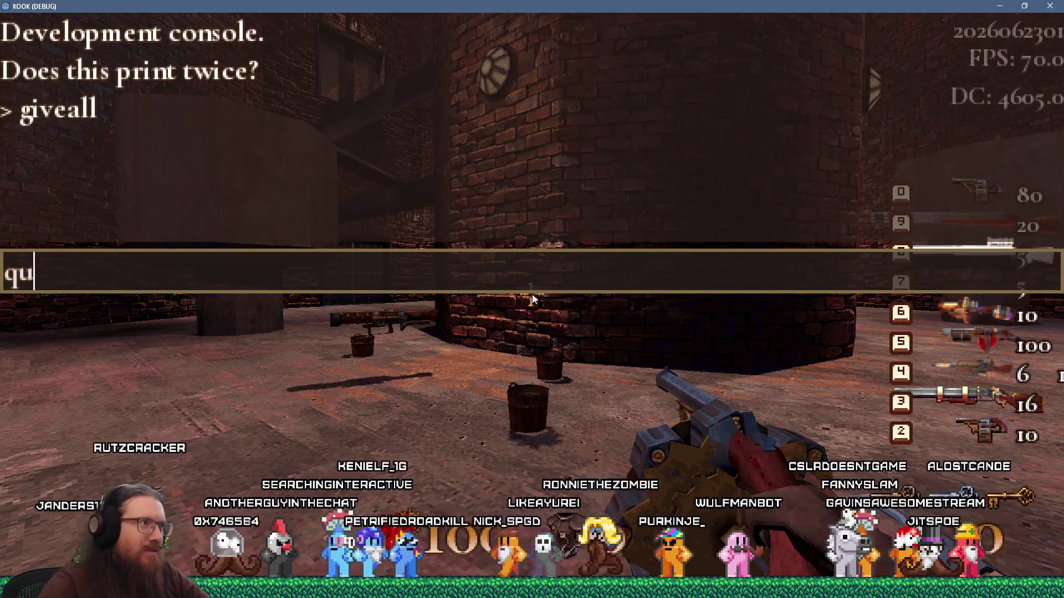
text(t)
key(Return)
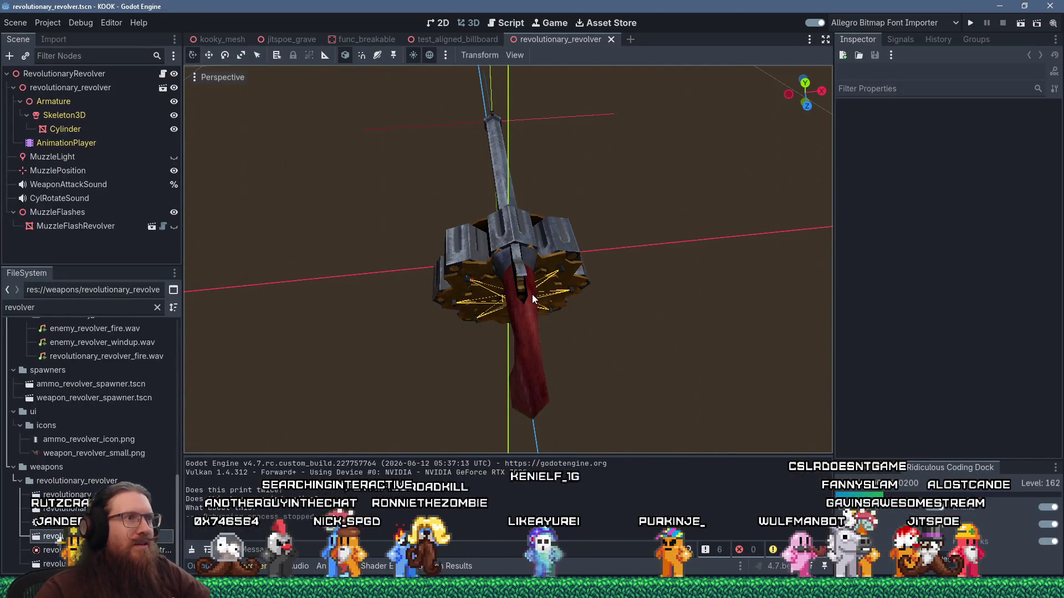
- Bring up Firefox showing the closed GitHub normal-map issue
key(alt+Tab)
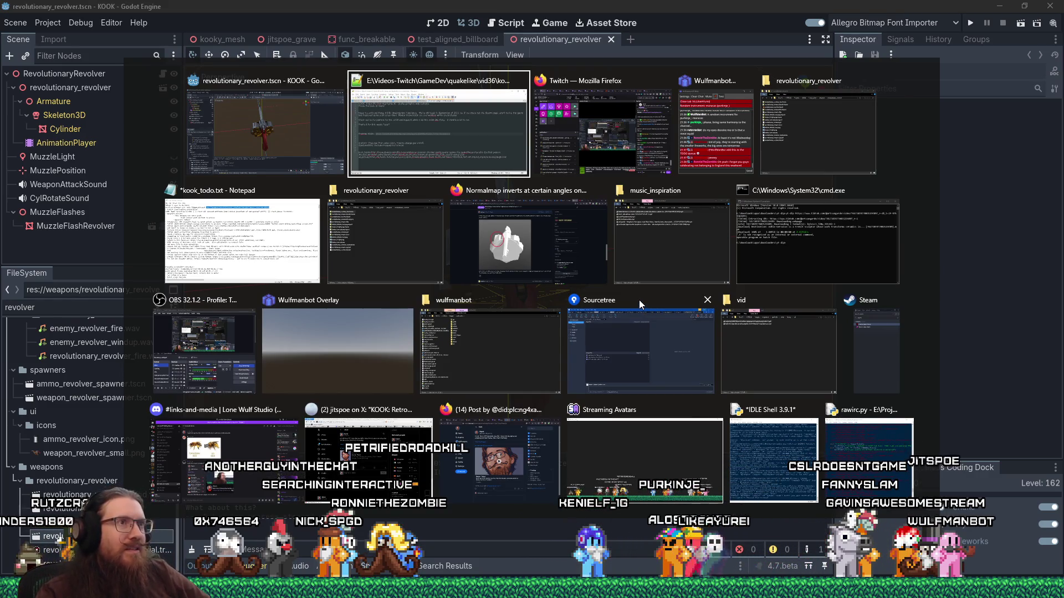
key(alt+shift+Tab)
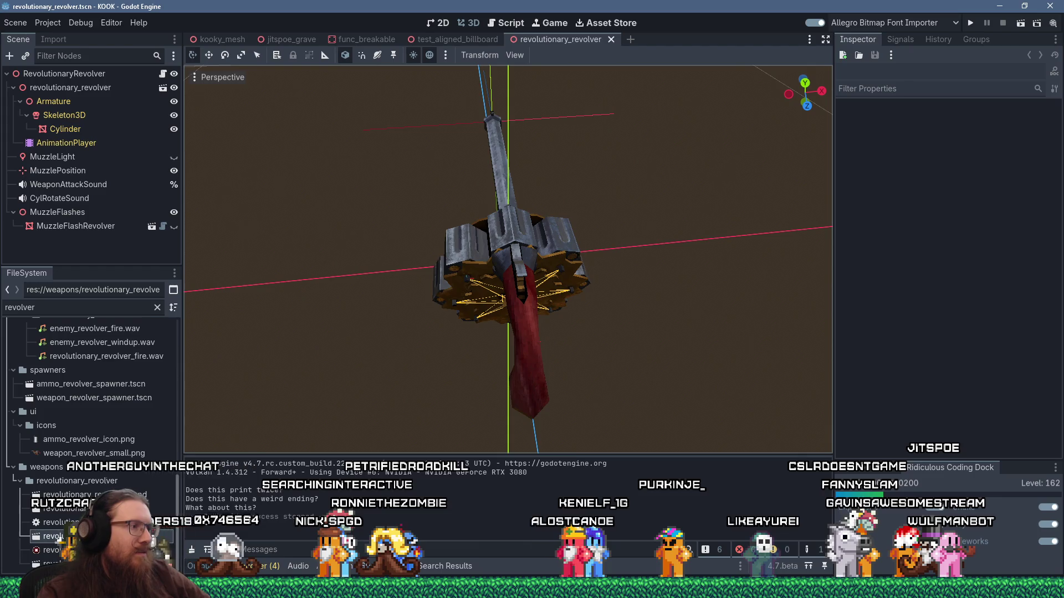
mouse_move(810, 506)
click(994, 545)
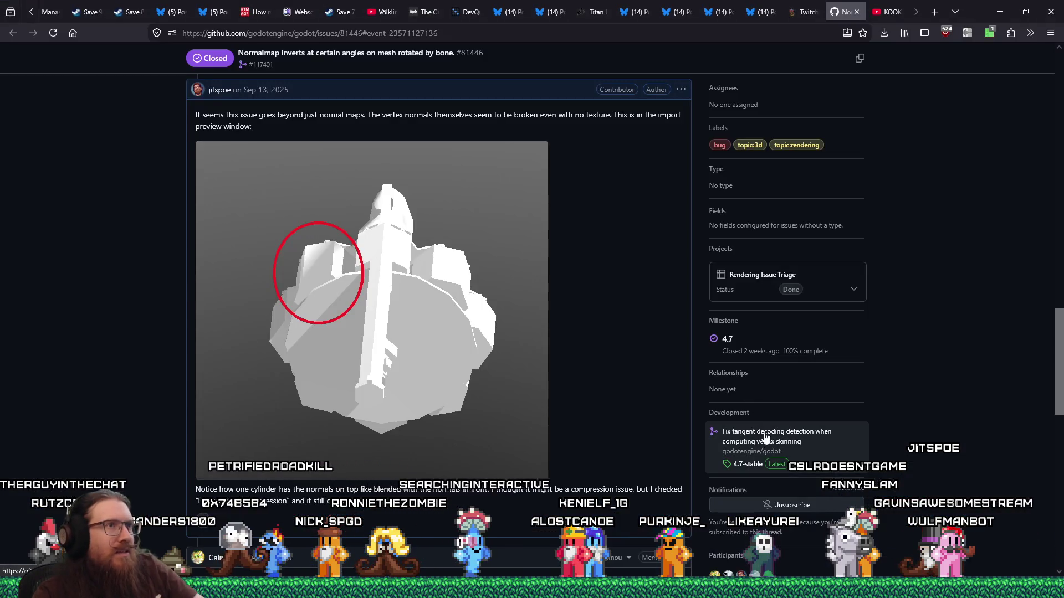
- Check the issue's closing events and Mar 14 date, then return to Godot
scroll(771, 433, down, 15)
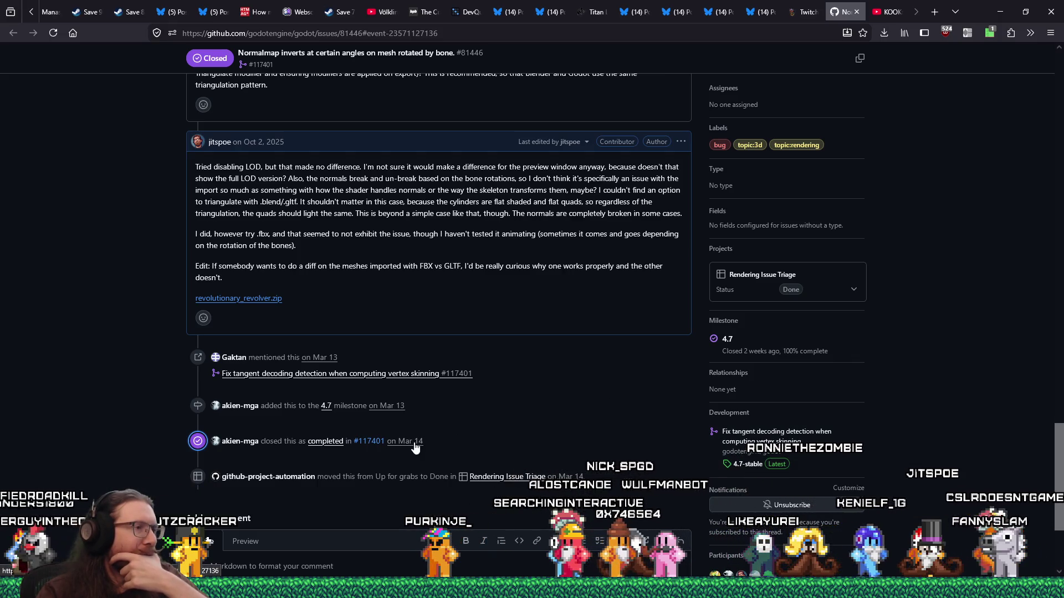
mouse_move(416, 447)
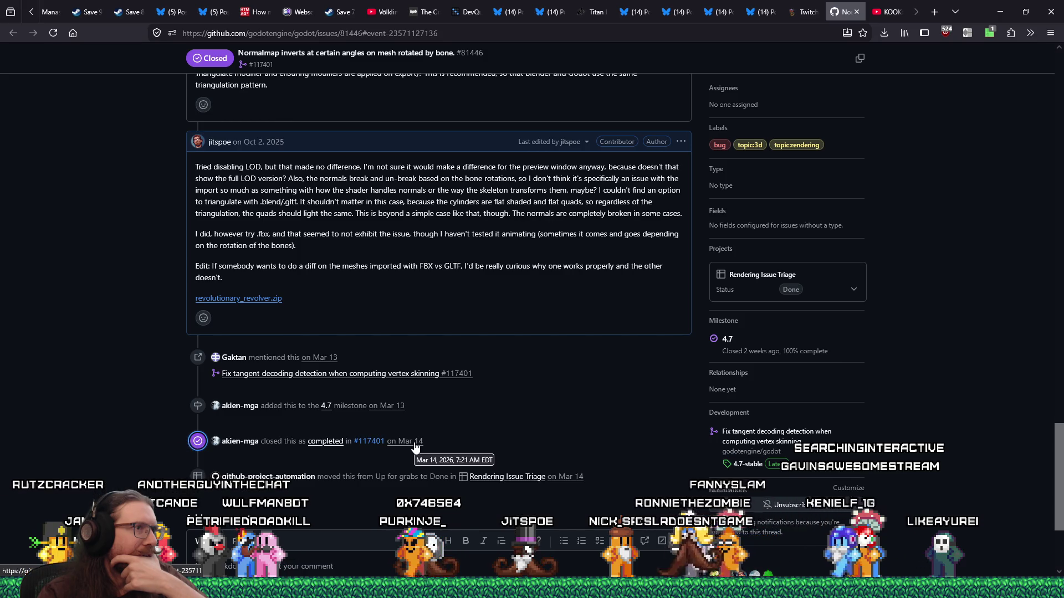
scroll(415, 447, up, 2)
scroll(415, 447, up, 1)
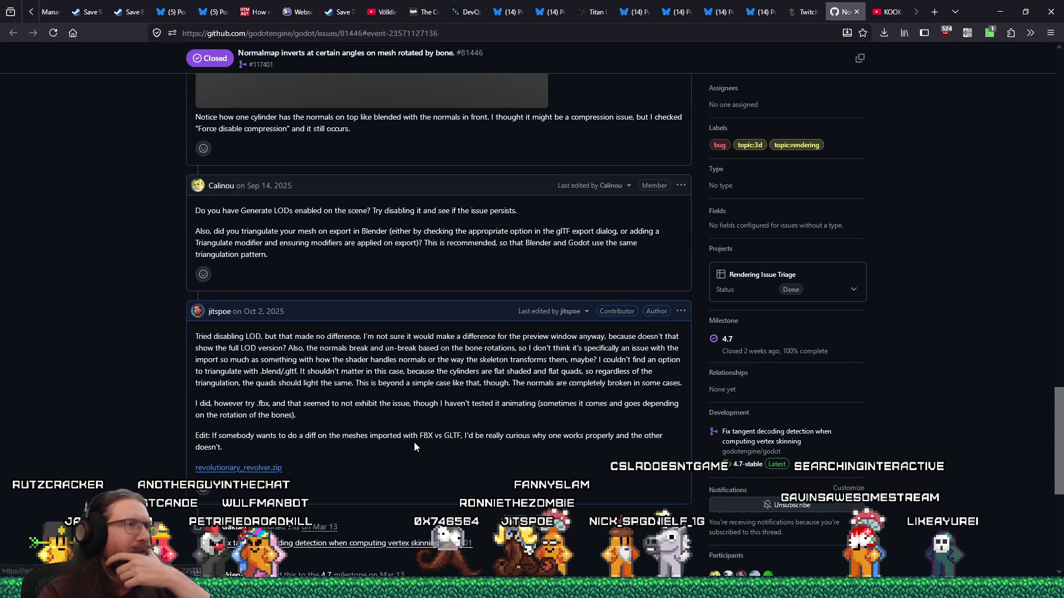
key(alt+Tab)
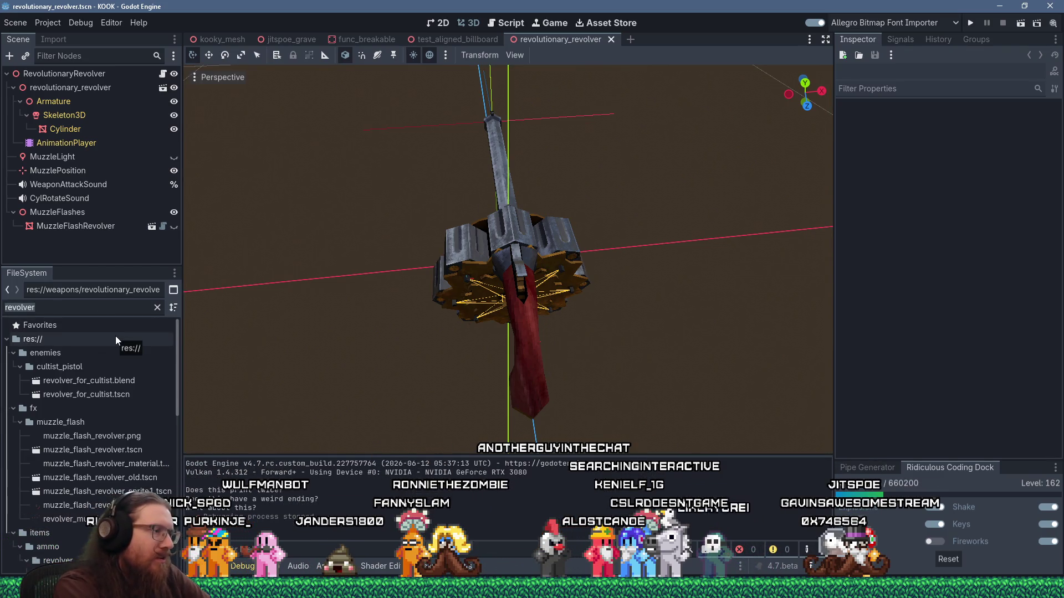
- Add 'blend' to the FileSystem filter and reimport revolutionary_revolver.blend from the Import dock
key(End)
text(blend)
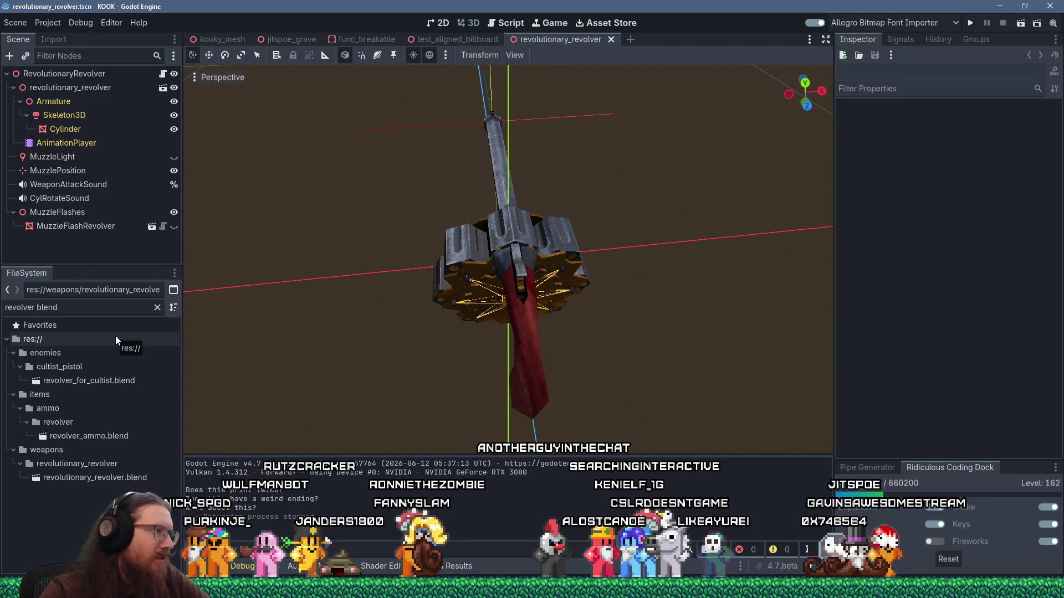
right_click(124, 478)
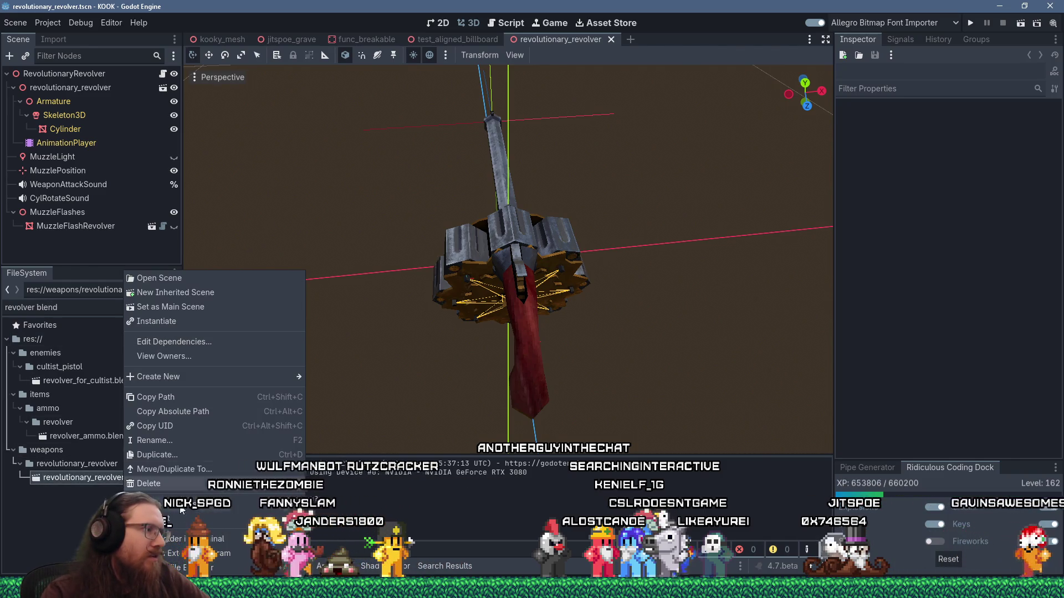
click(52, 40)
click(51, 40)
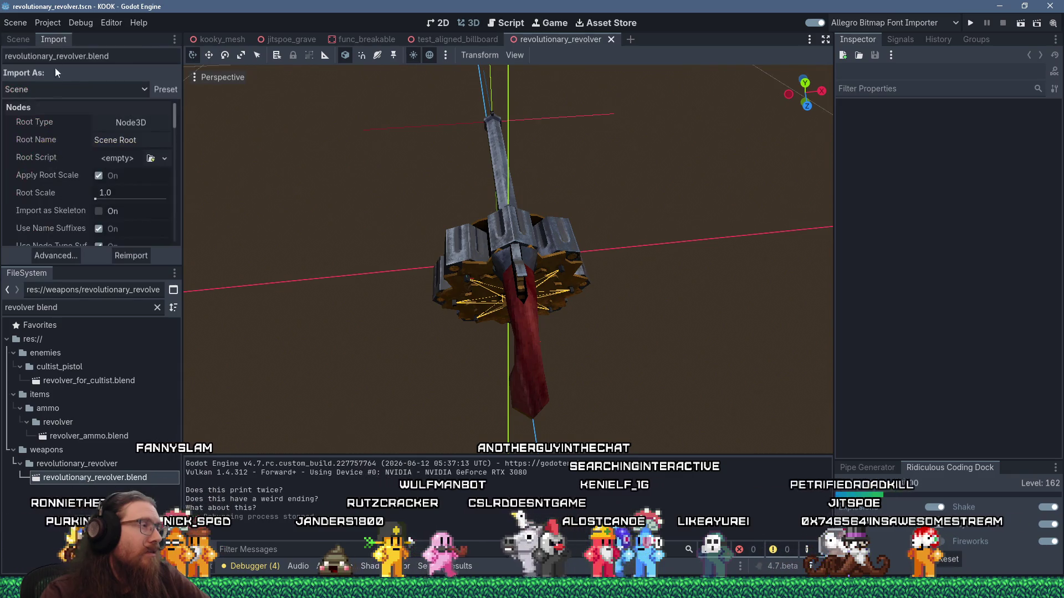
click(131, 255)
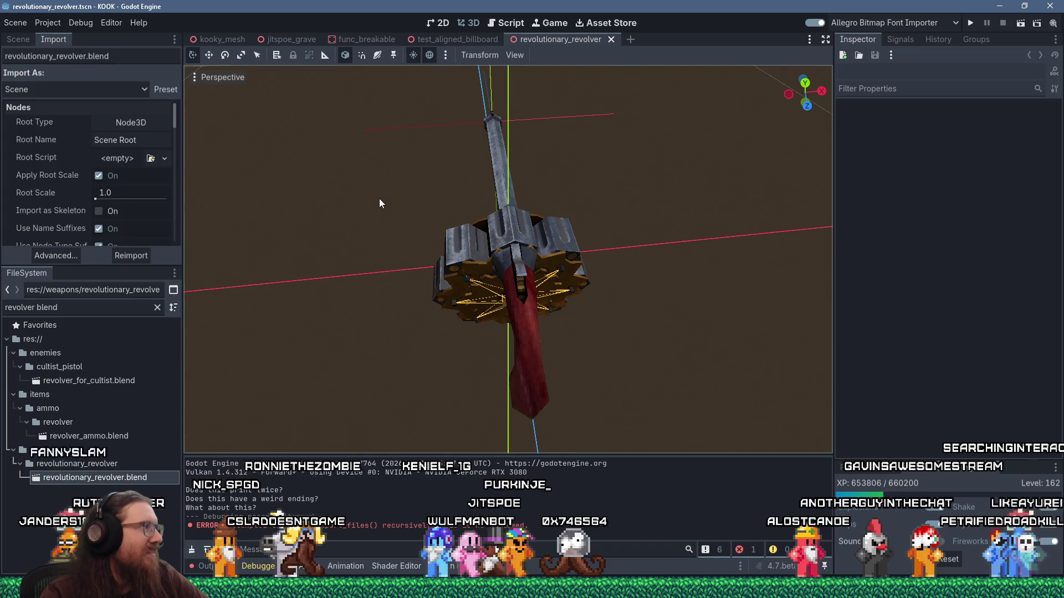
- Rerun the game and grant all weapons by recalling giveall in the console
click(970, 23)
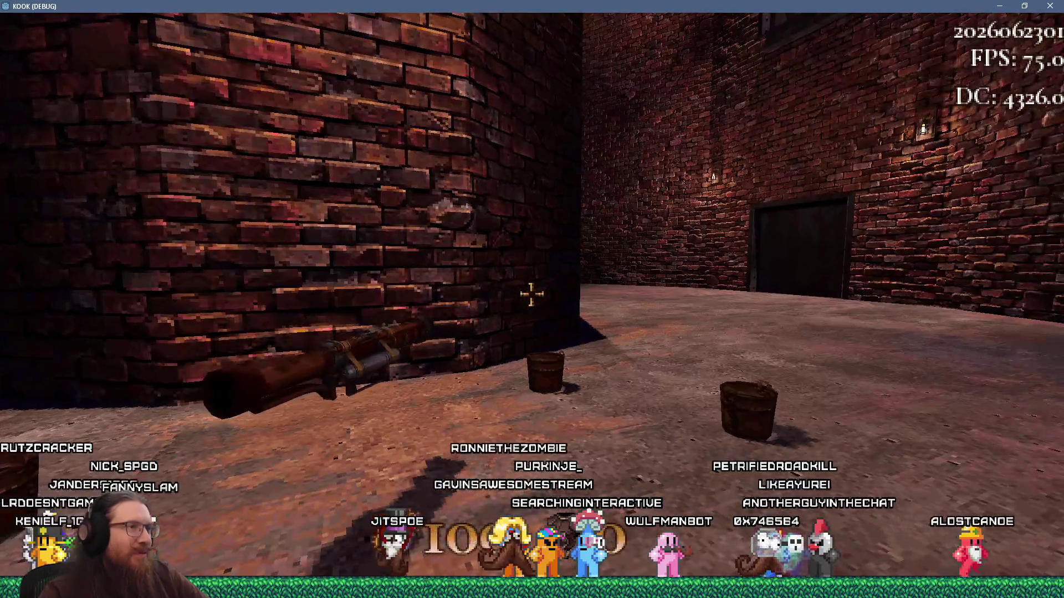
key(grave)
key(Up)
key(Up)
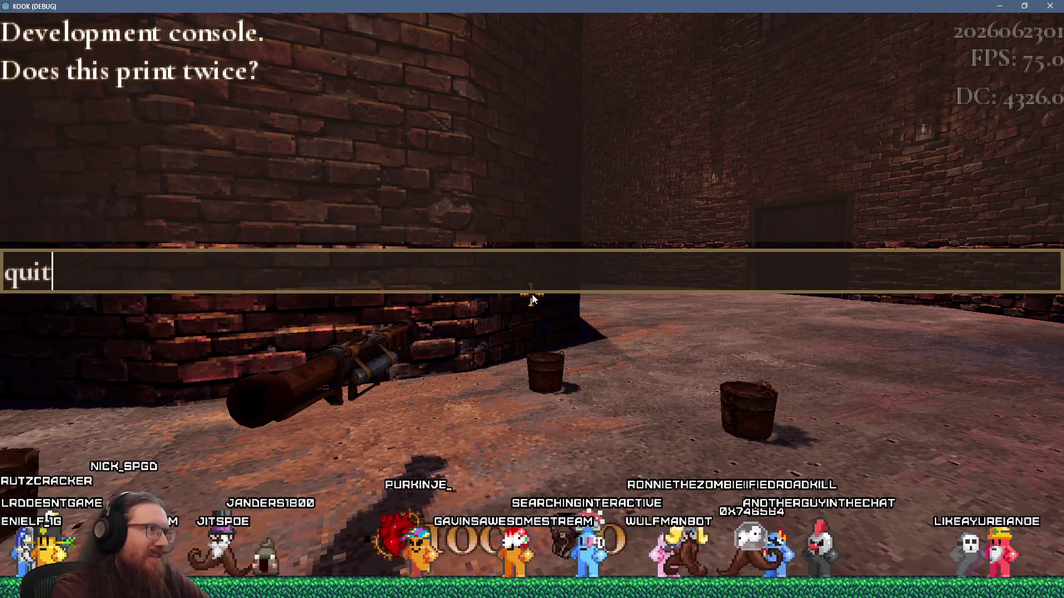
key(Return)
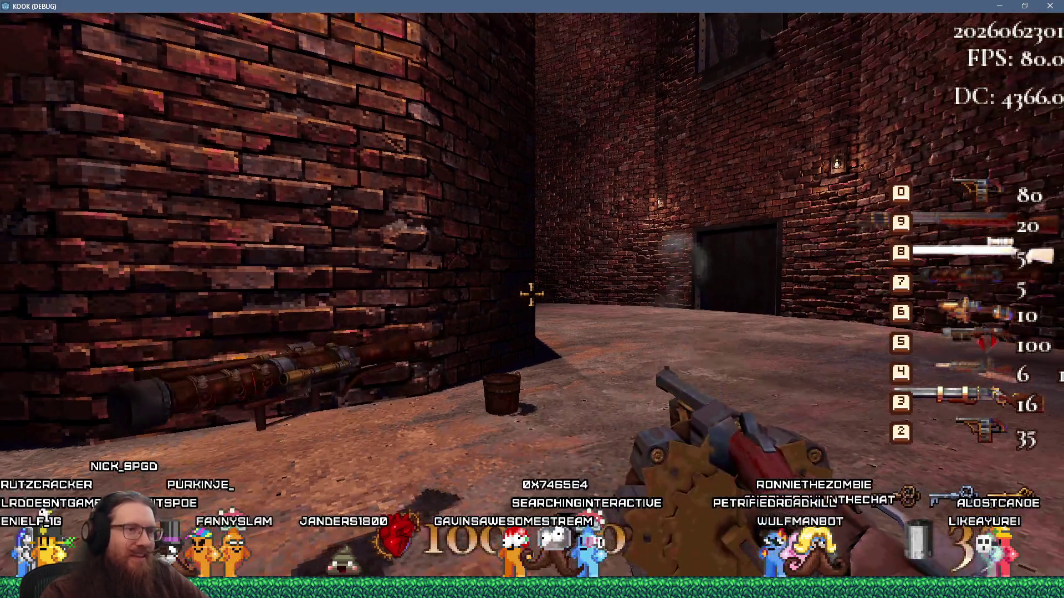
- Fire the revolver repeatedly at the brick pillar while circling toward the gate
click(531, 294)
click(531, 294)
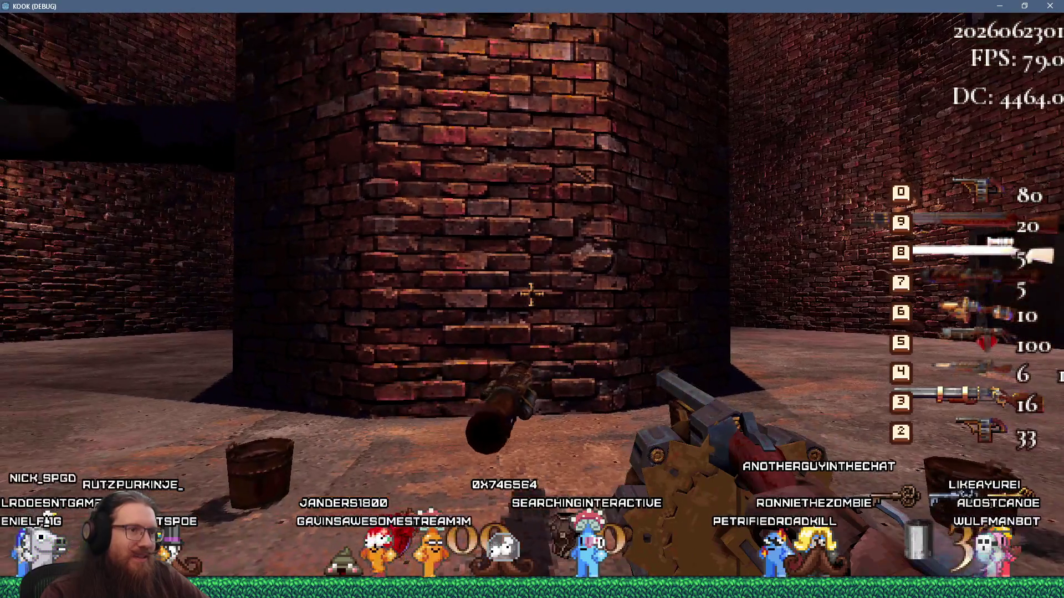
click(531, 294)
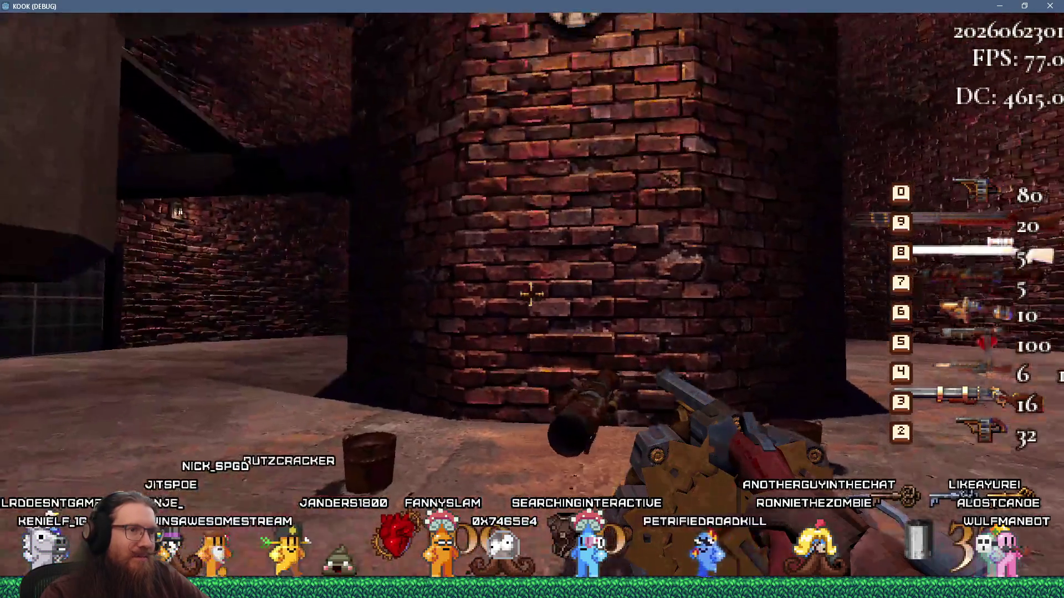
click(531, 295)
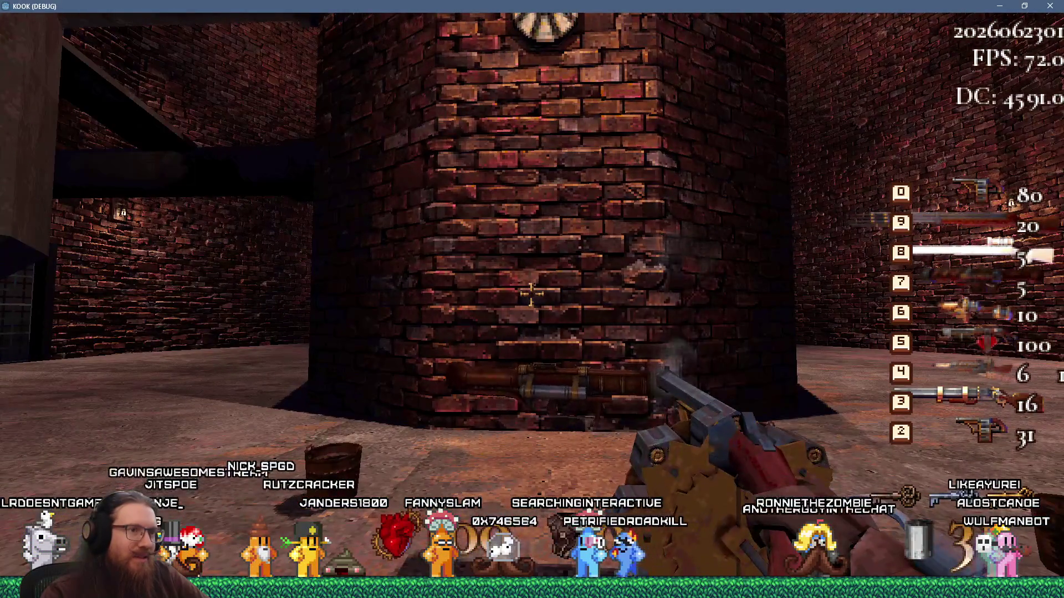
click(532, 294)
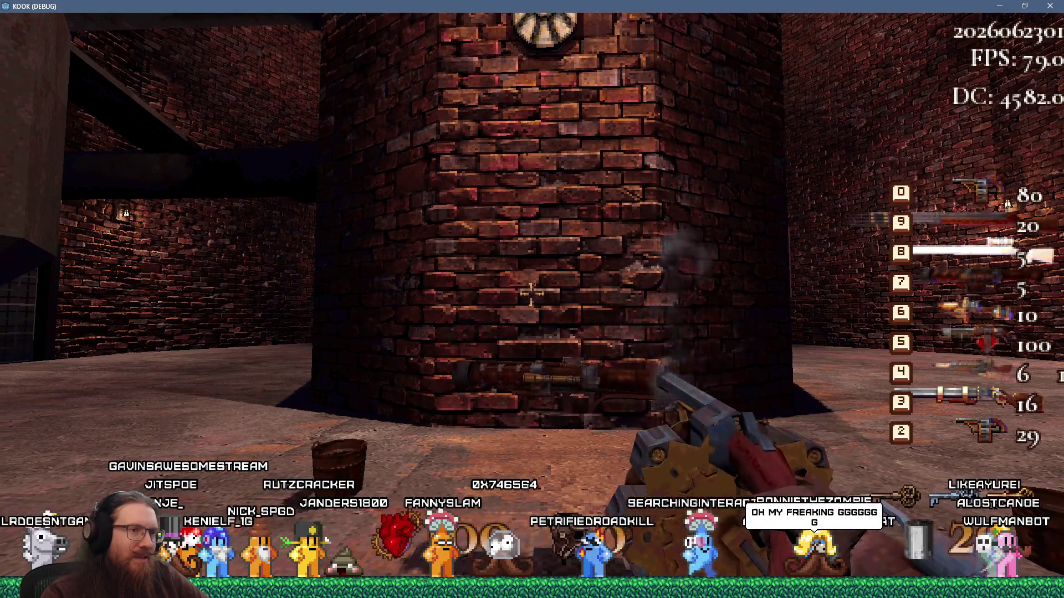
click(531, 294)
click(532, 295)
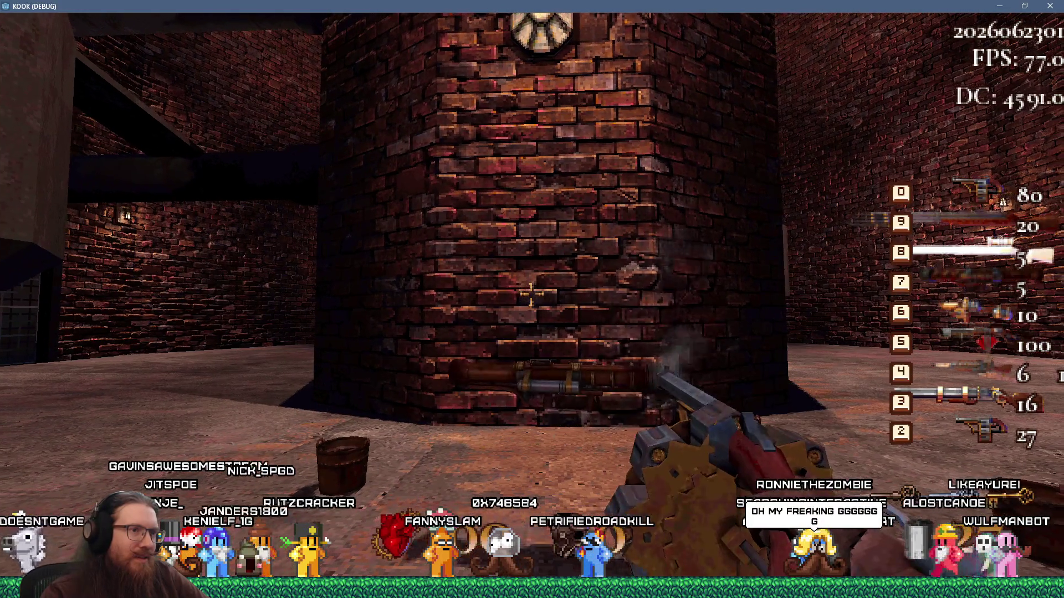
key(w)
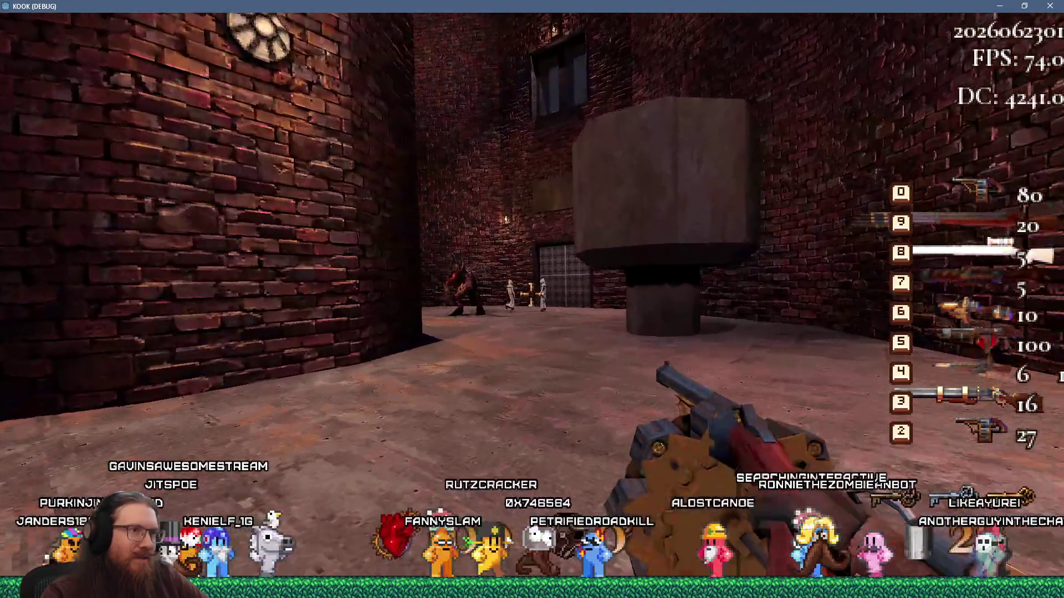
click(532, 295)
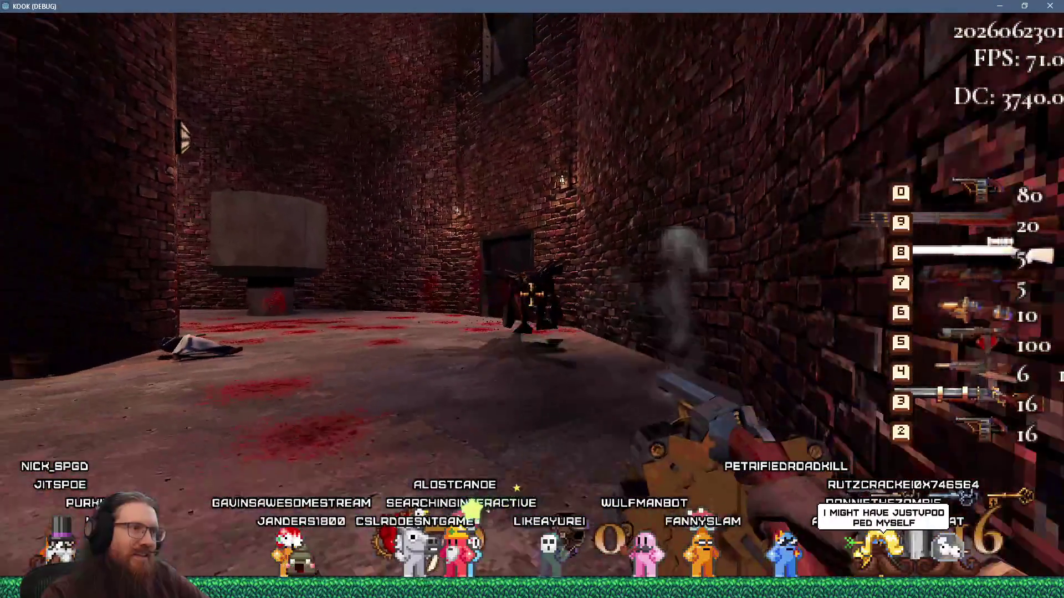
- Shoot the enemy, walk to the grated window wall, fire again and open the console
click(532, 300)
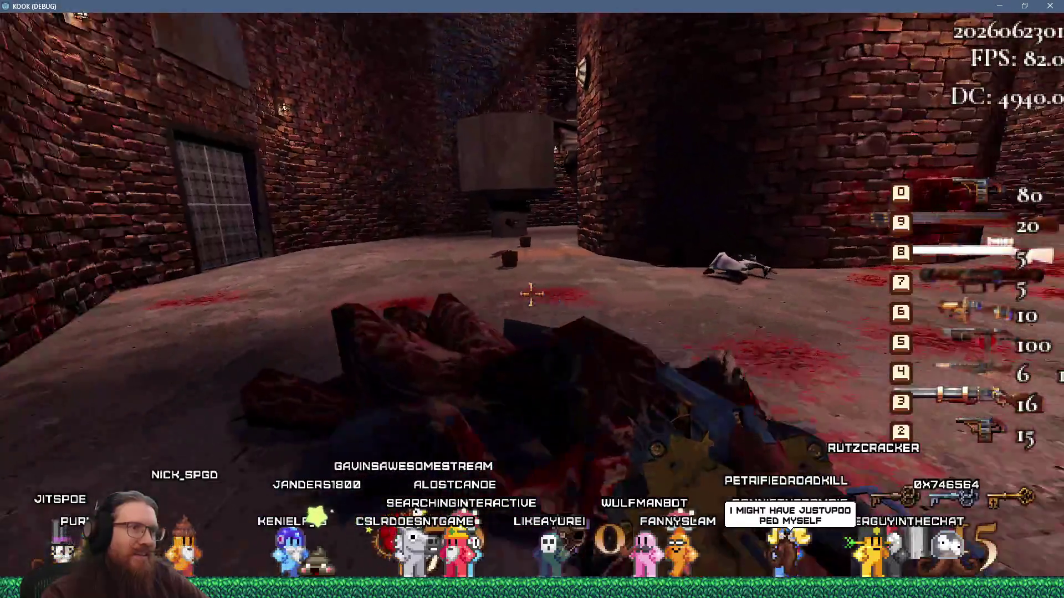
key(w)
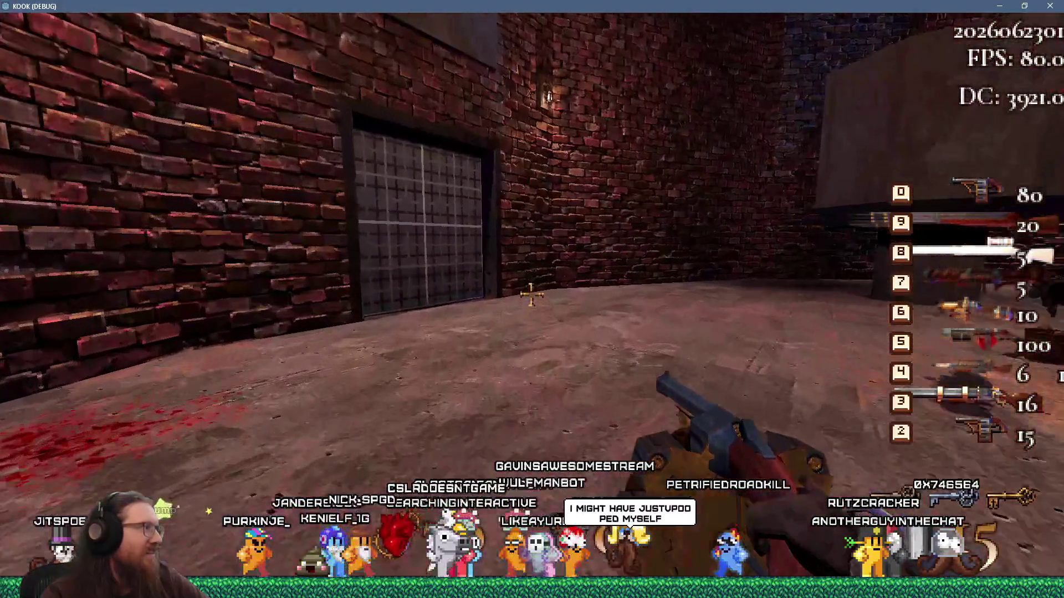
key(w)
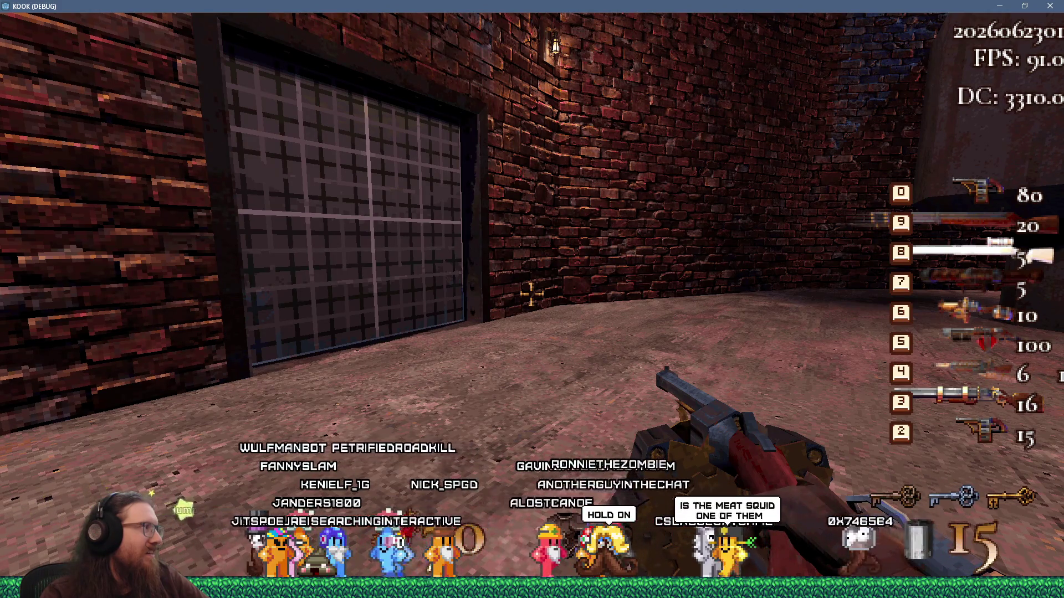
key(w)
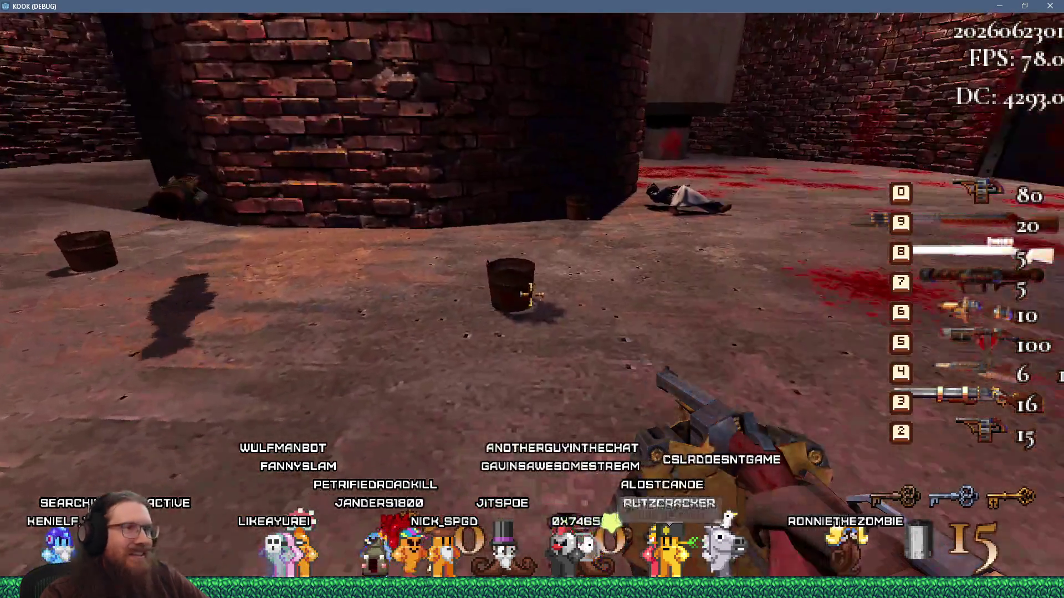
click(531, 294)
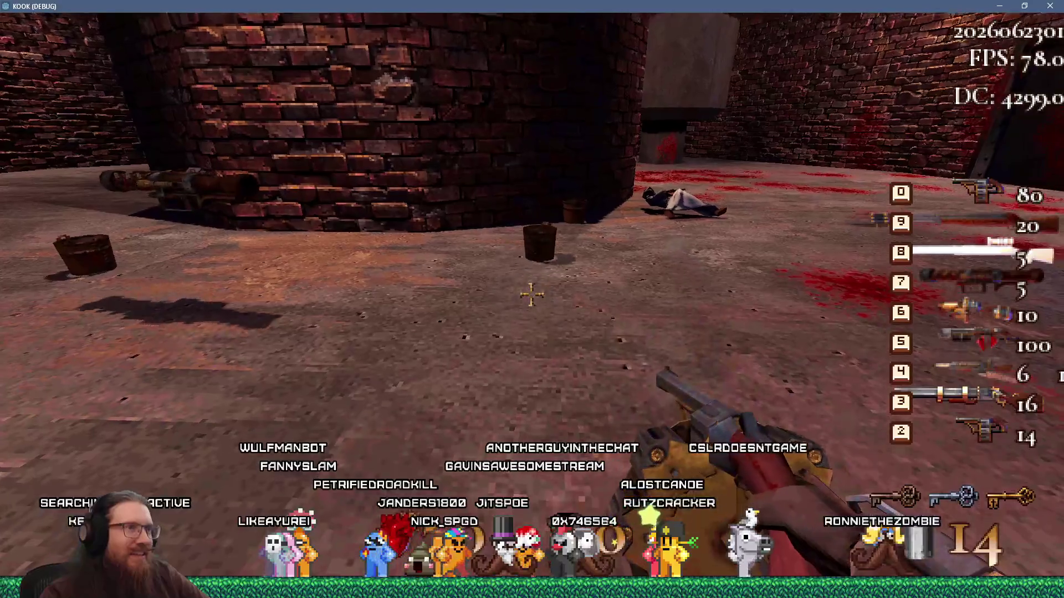
key(grave)
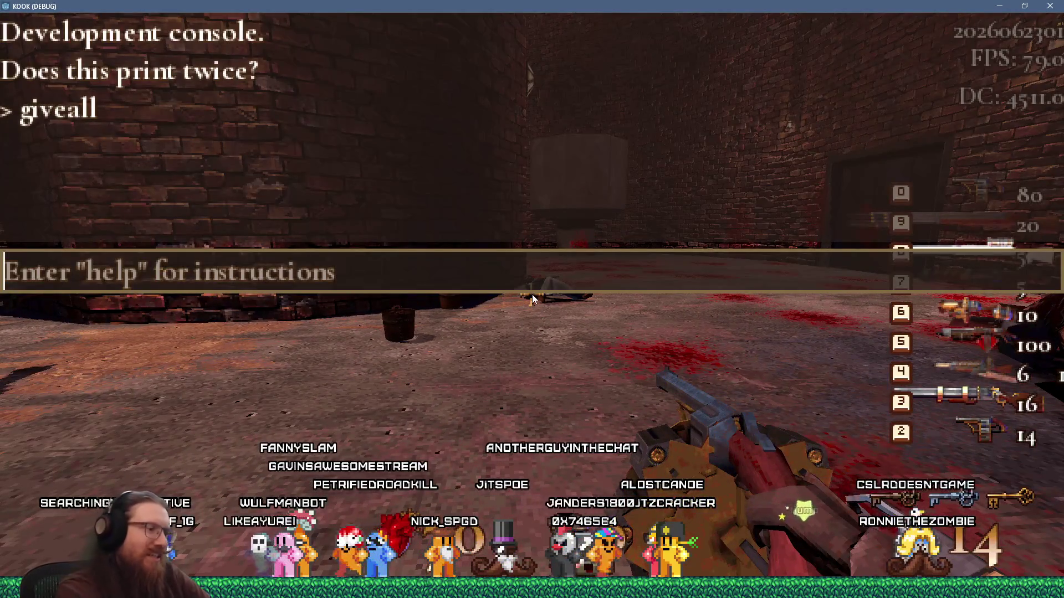
- Load the nyarlathotep_boss_area level with the map command
text(map nyarlathotep_boss_area)
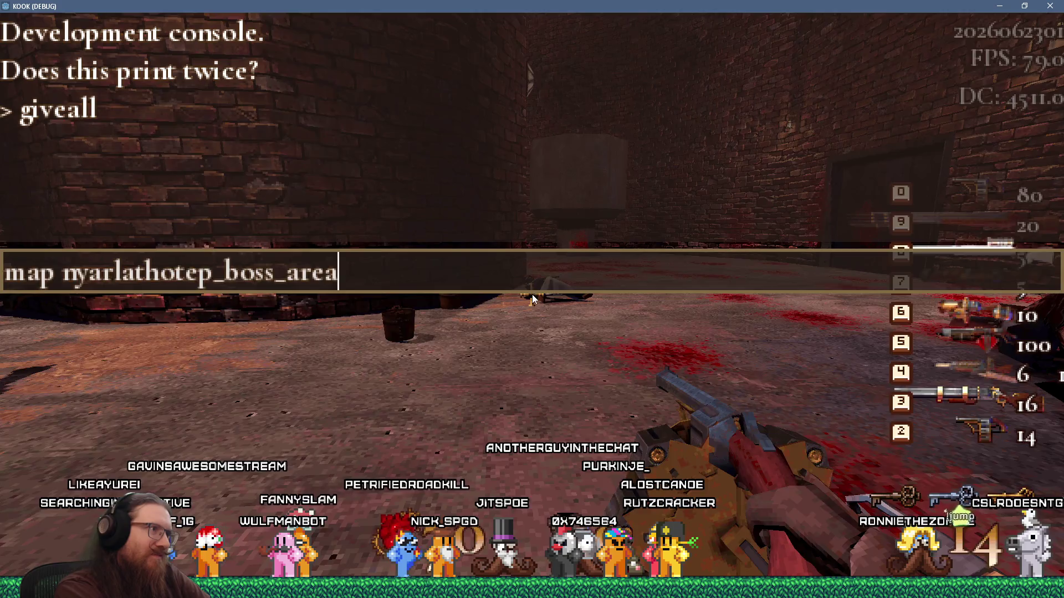
key(Return)
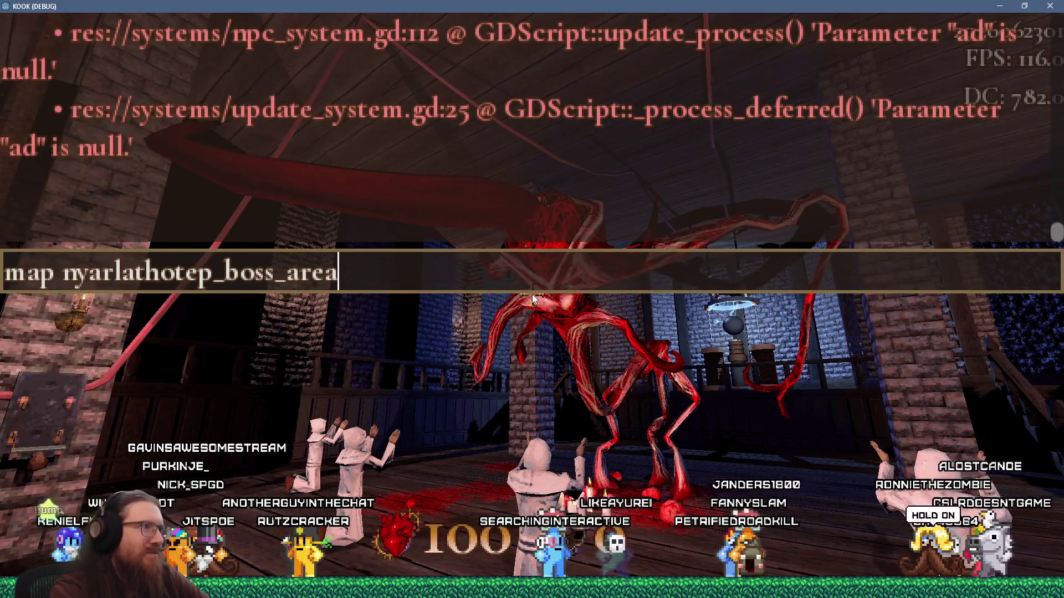
key(Return)
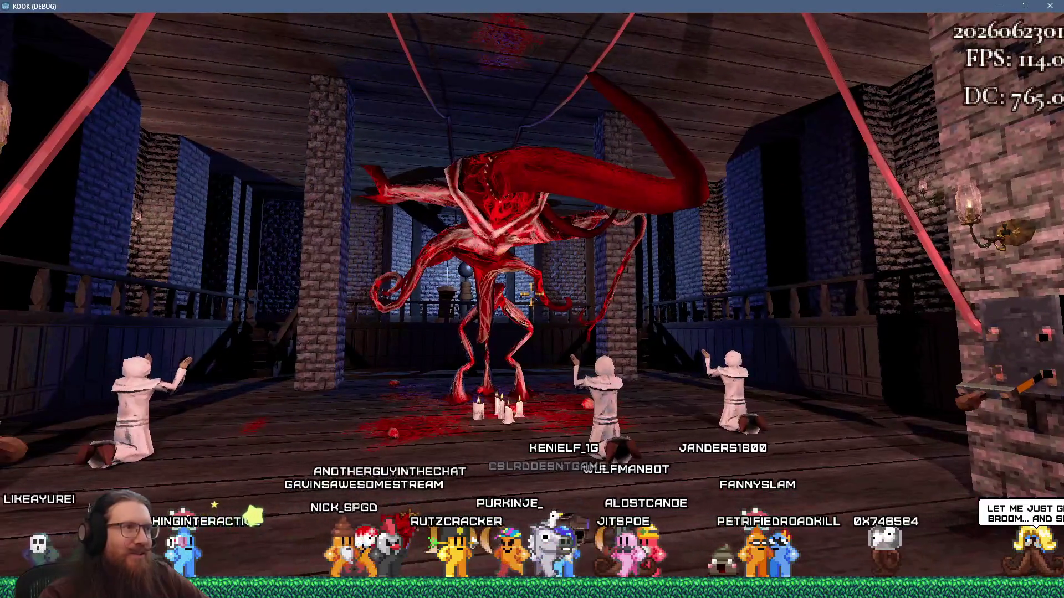
- Enter quit in the console to close the game
key(grave)
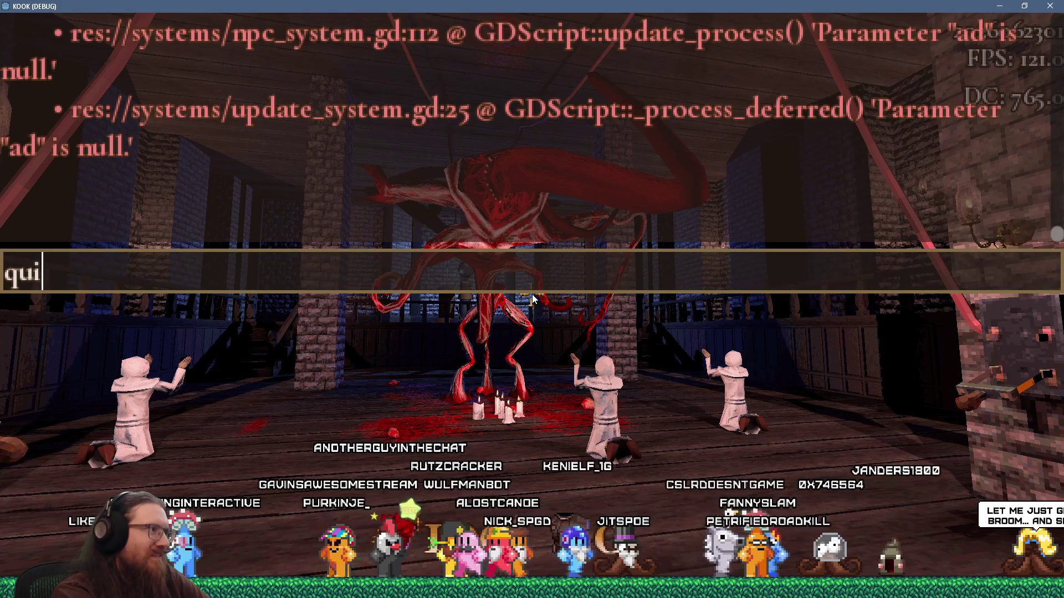
text(t)
key(Return)
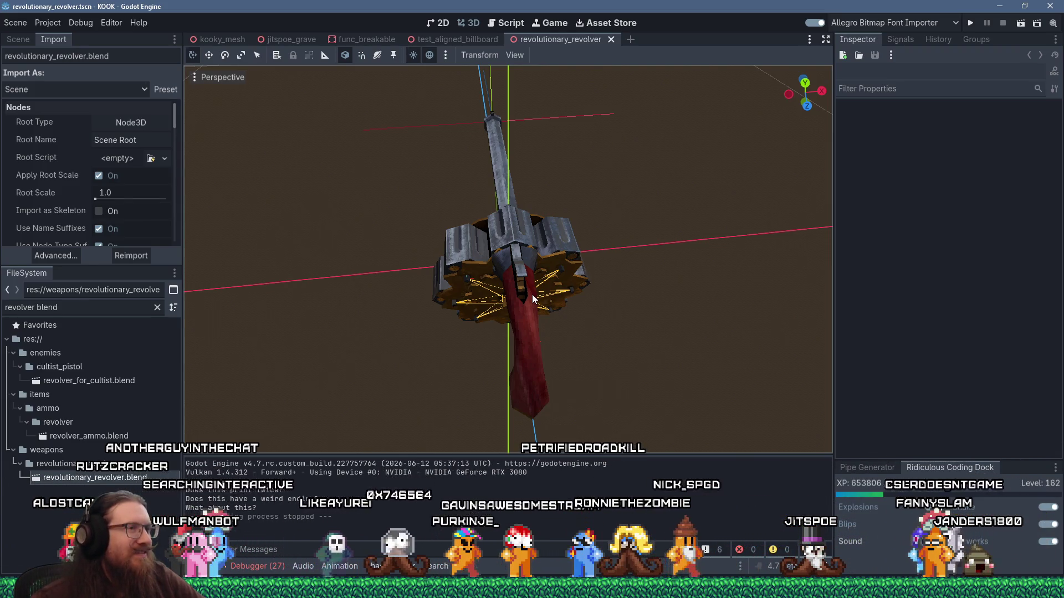
- Switch to issue #81446 in Firefox and open fix PR #117401 in a new tab
key(alt+Tab)
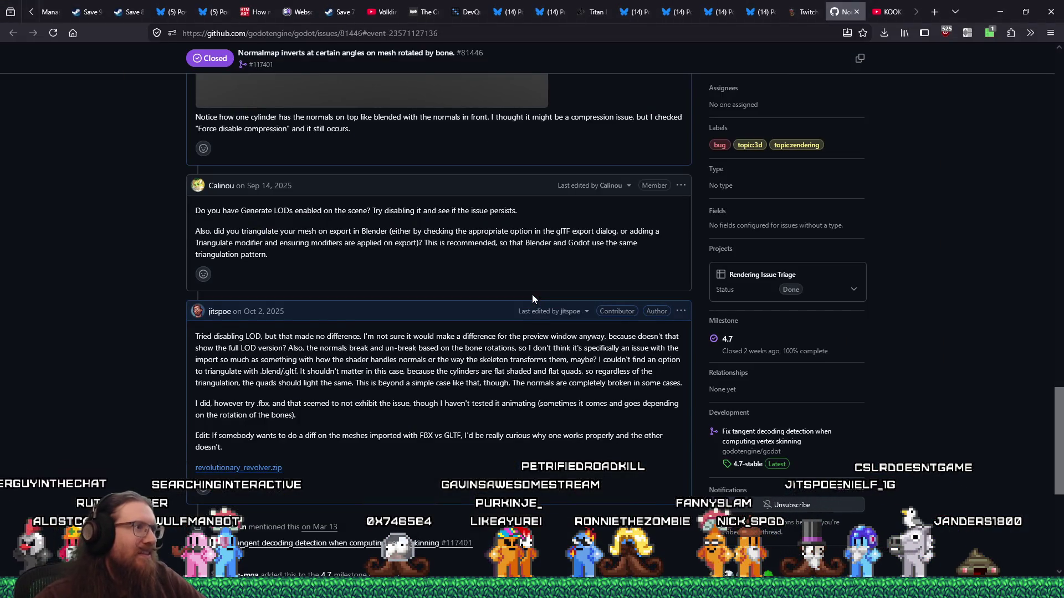
scroll(532, 299, down, 5)
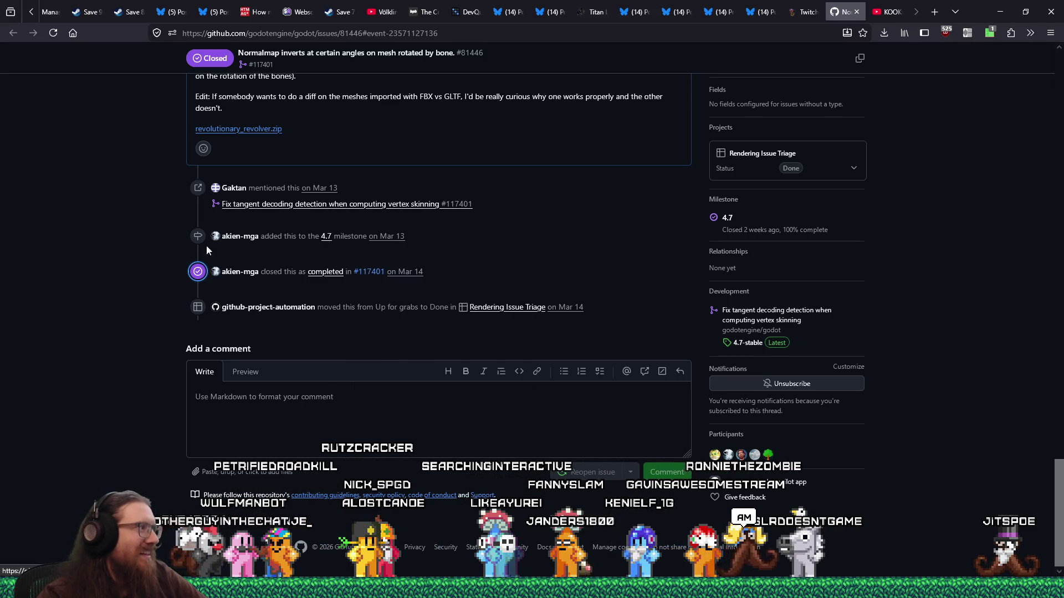
middle_click(285, 206)
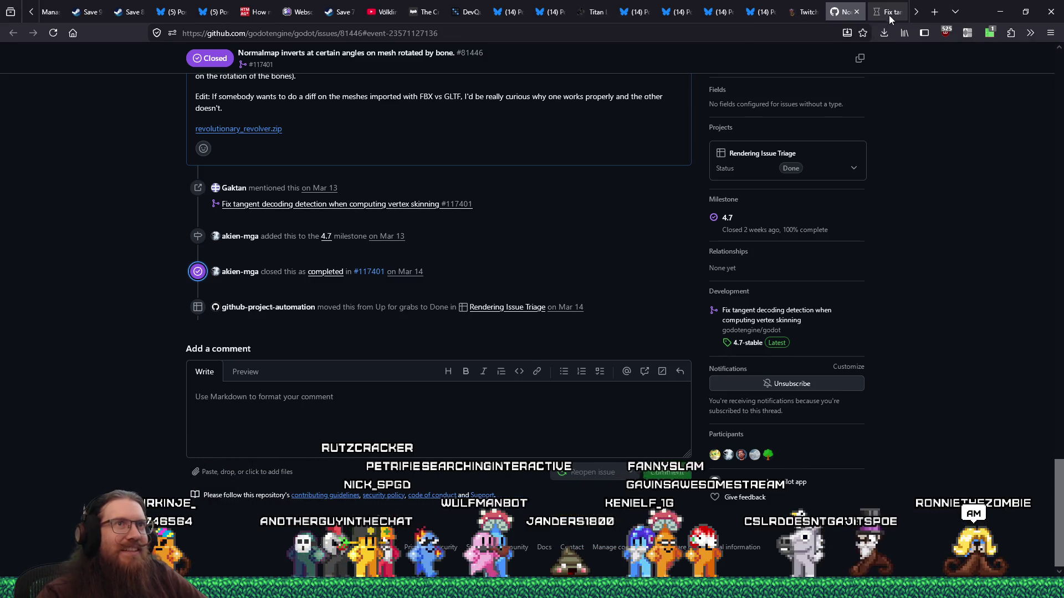
click(888, 12)
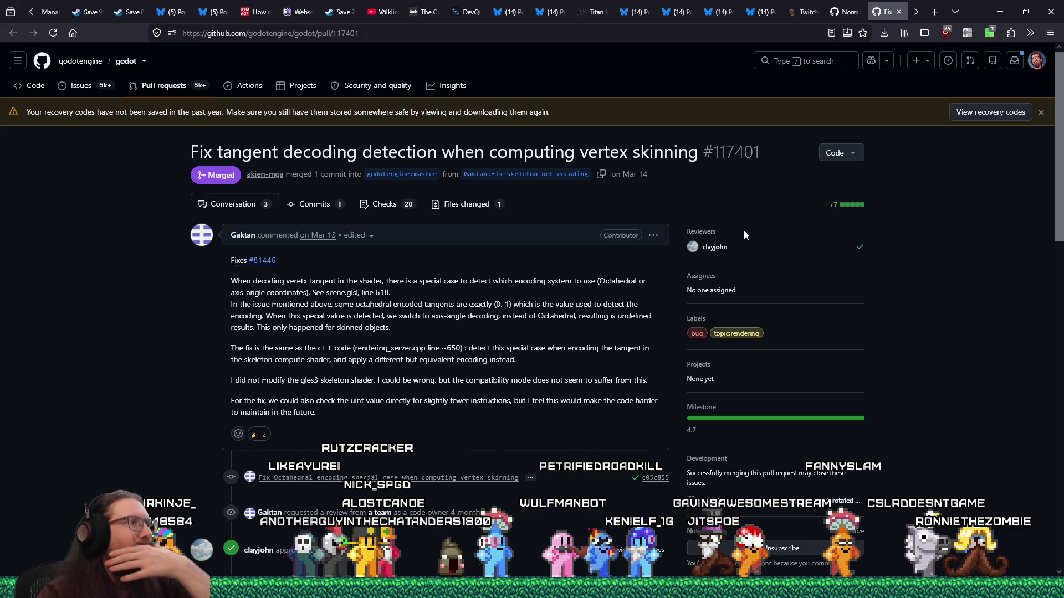
- Review PR #117401's skeleton.glsl diff, then close its tab to return to issue #81446
scroll(744, 231, down, 5)
scroll(744, 235, up, 5)
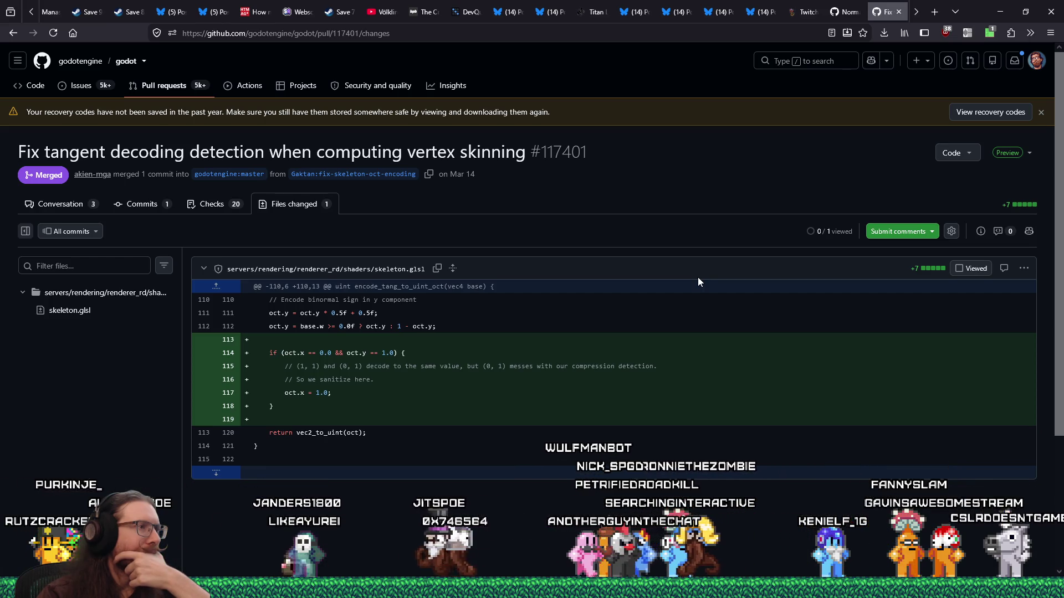
click(898, 11)
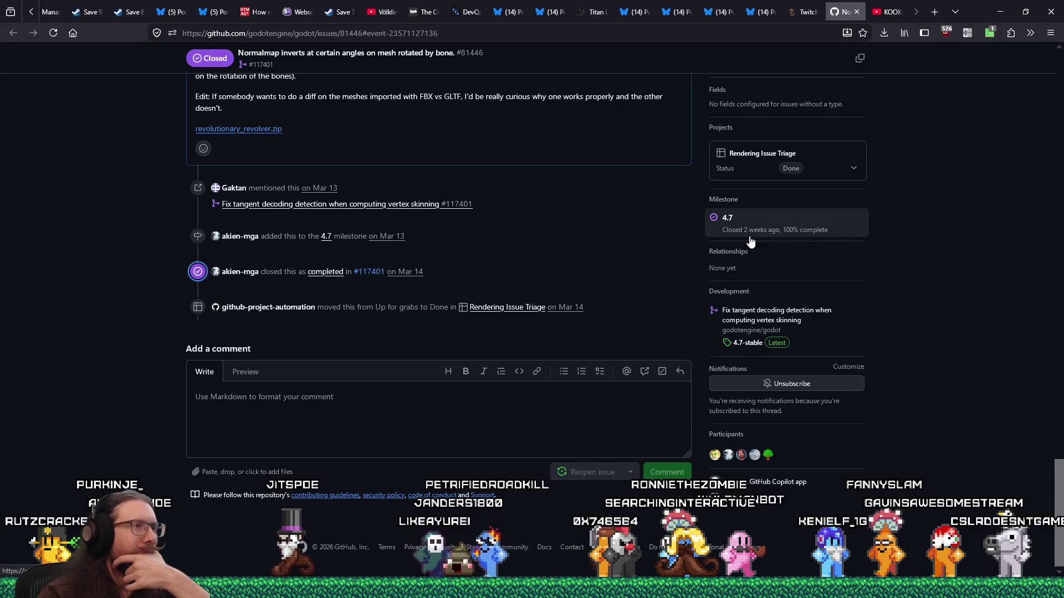
scroll(576, 335, up, 10)
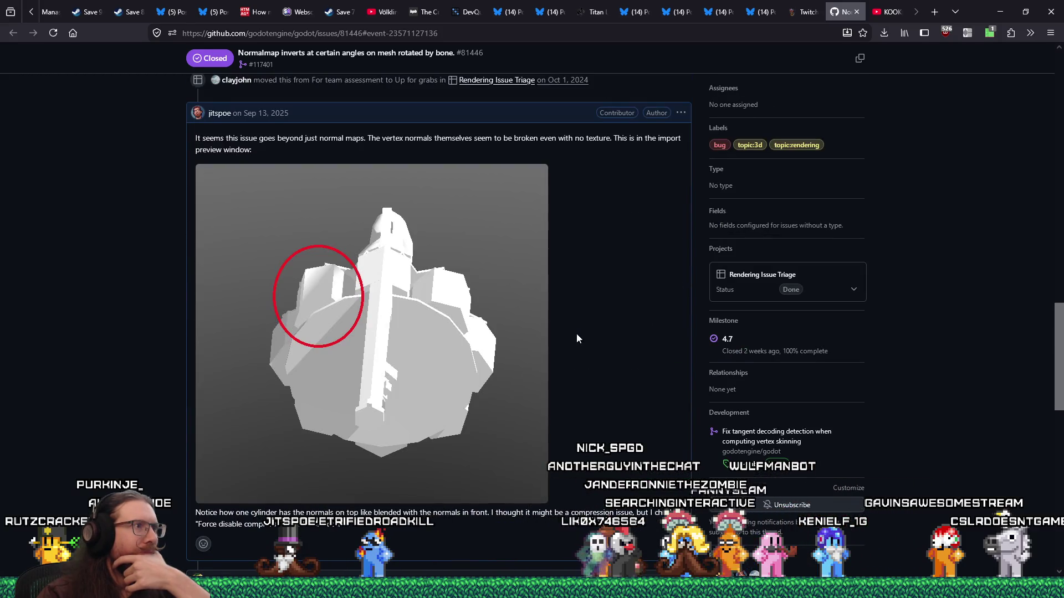
scroll(576, 338, up, 3)
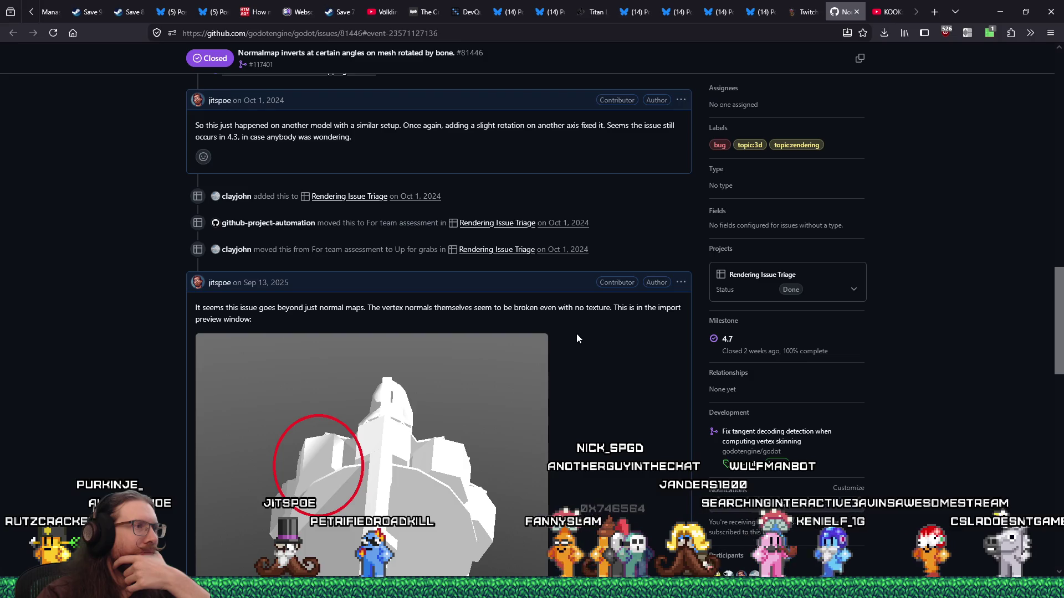
scroll(577, 339, up, 20)
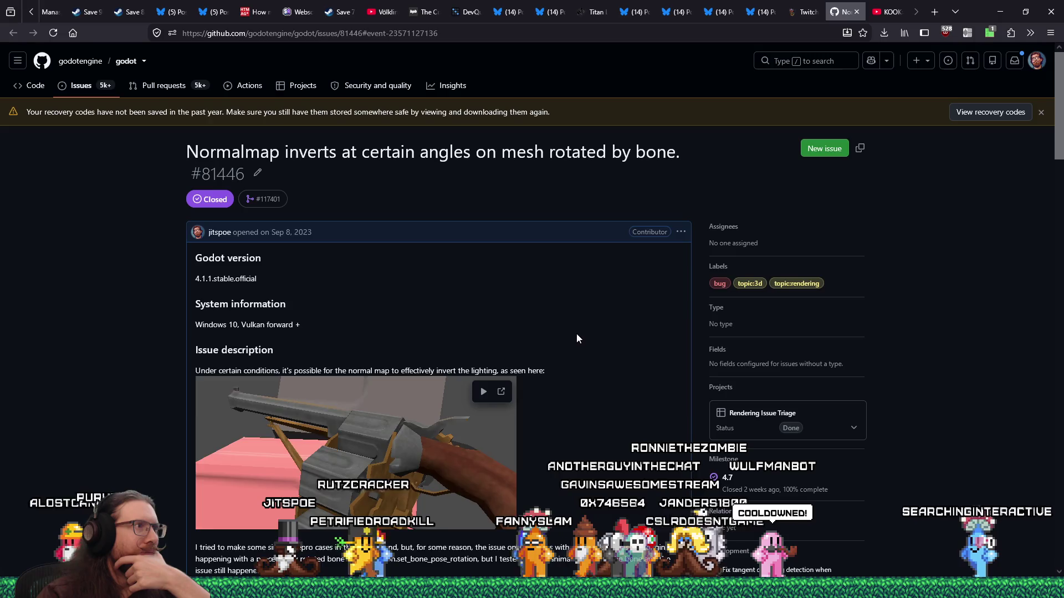
scroll(577, 339, down, 20)
scroll(575, 334, down, 2)
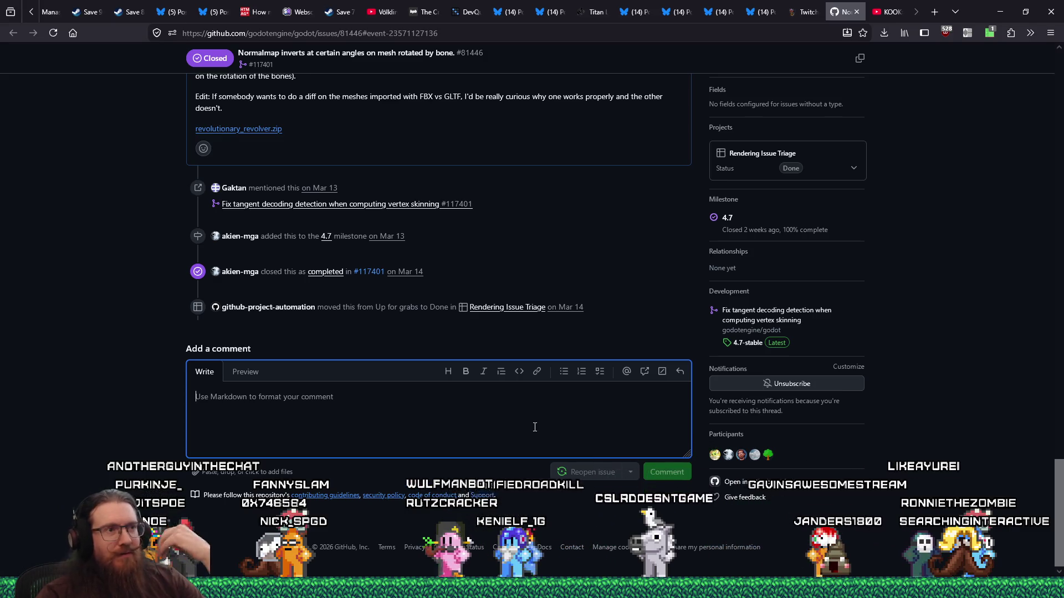
scroll(534, 426, up, 6)
scroll(534, 427, down, 2)
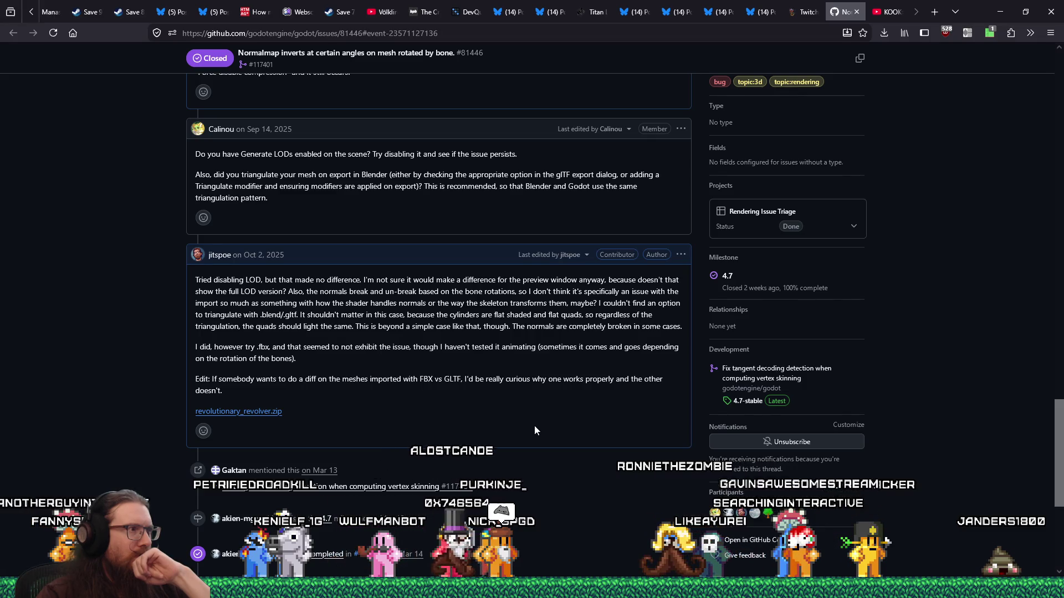
scroll(534, 427, down, 4)
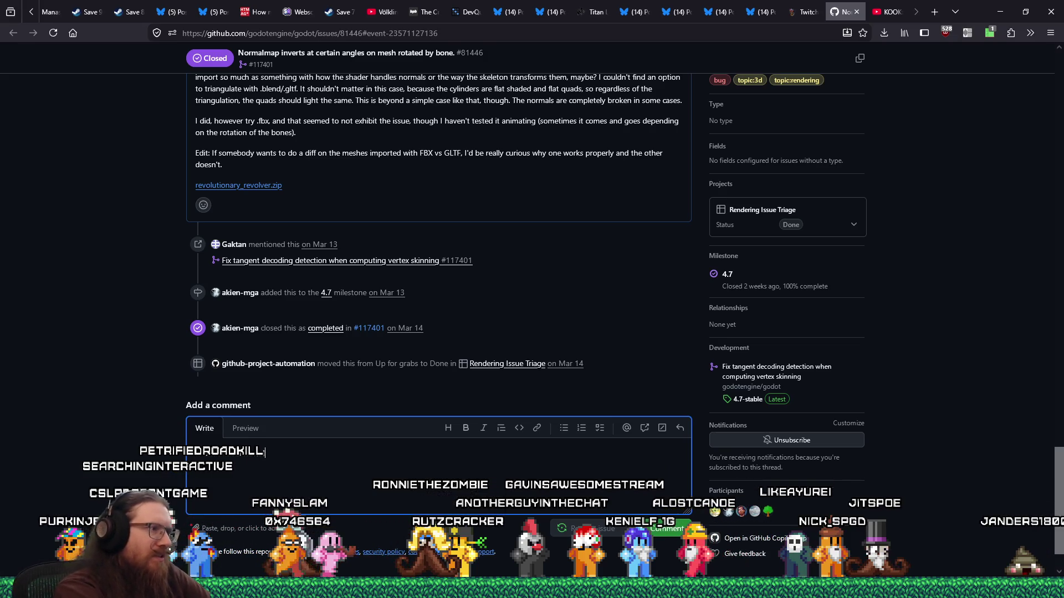
- Draft the comment asking if it was tested with the revolver, then view Discord's shared photo
text(Has this been tested with my revolver)
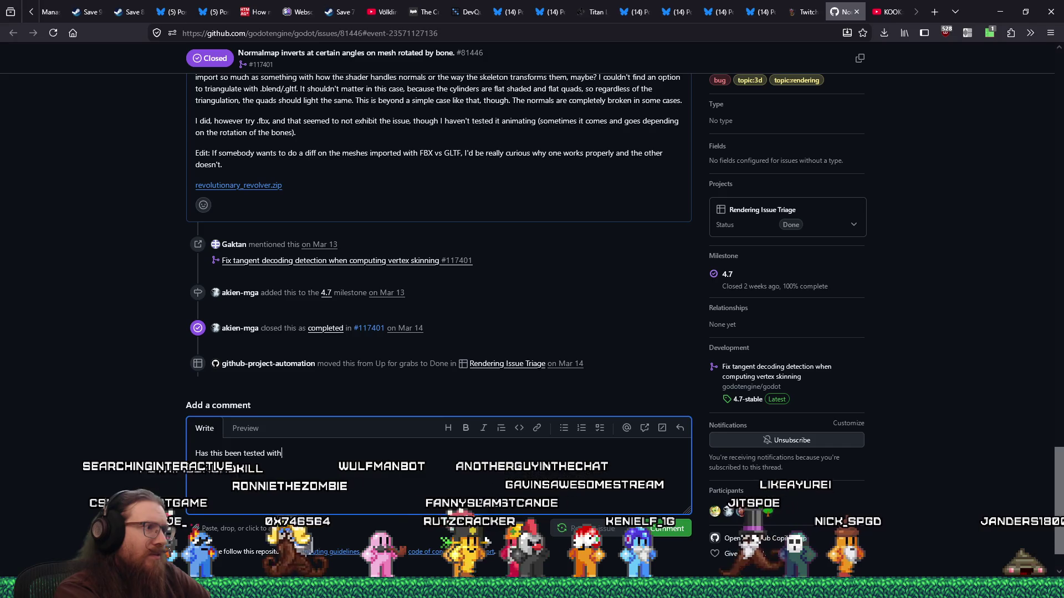
text(?  )
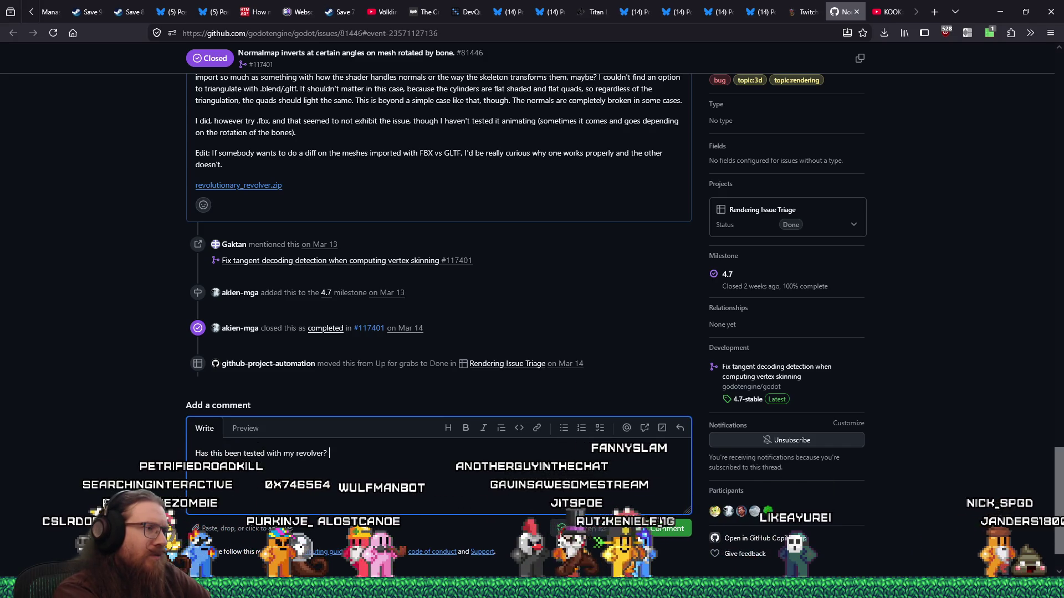
text(I tried moving back t)
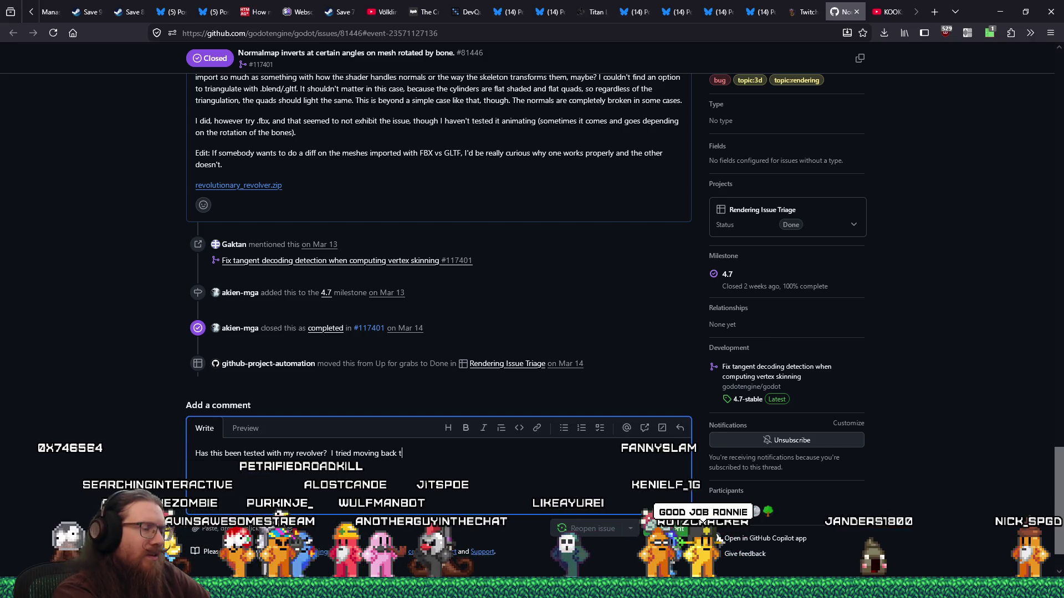
key(BackSpace)
key(BackSpace)
key(BackSpace)
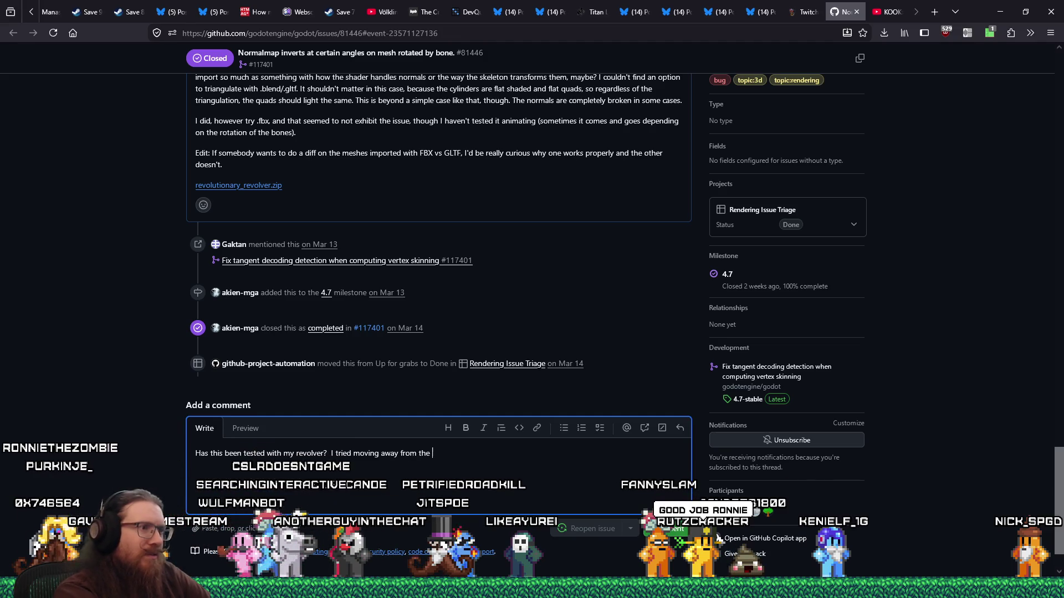
text('m )
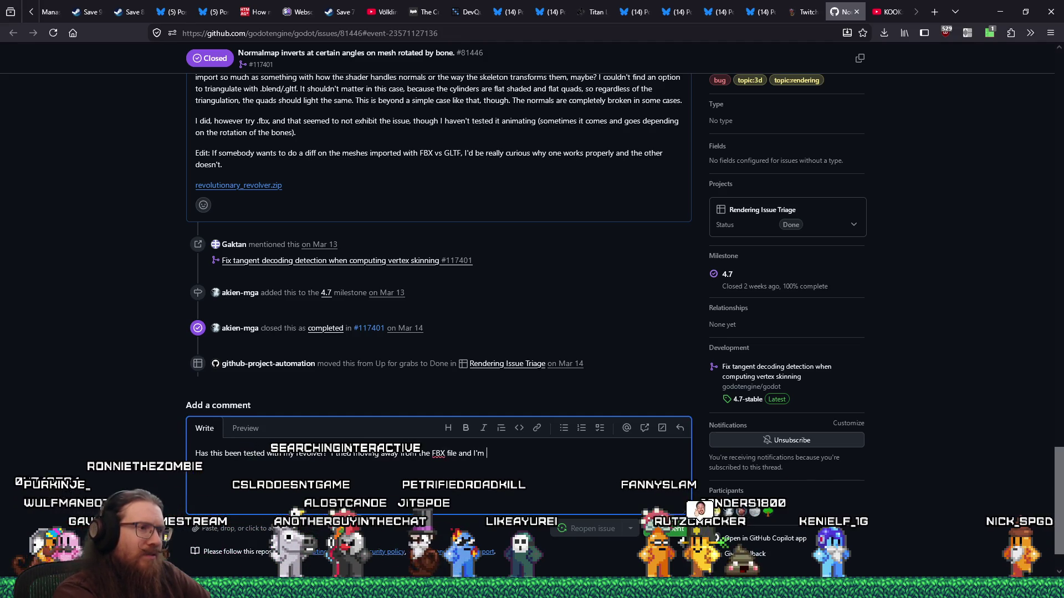
text(still seeing issues.)
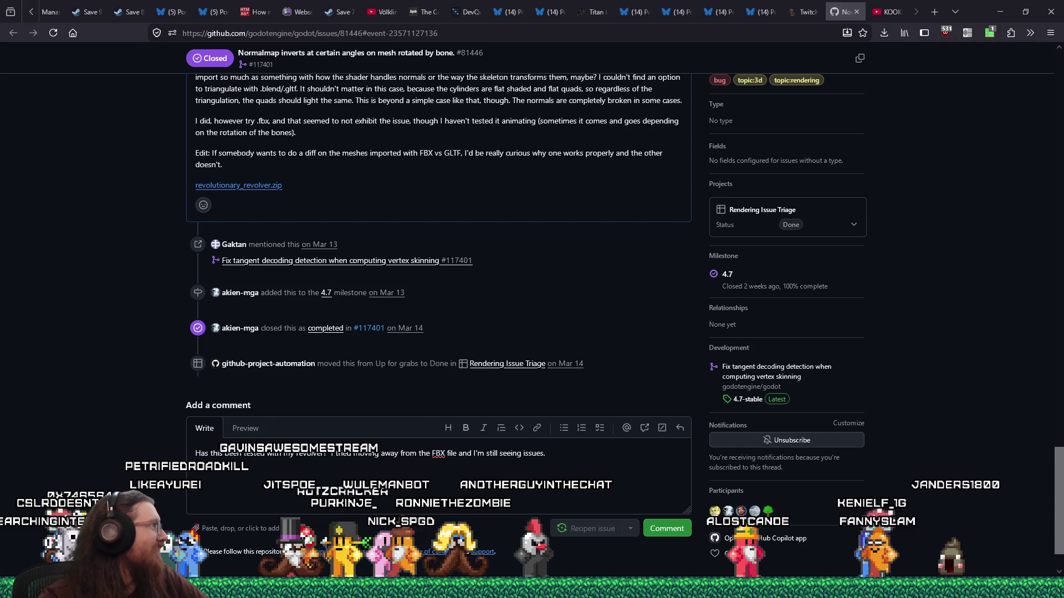
key(alt+Tab)
click(454, 331)
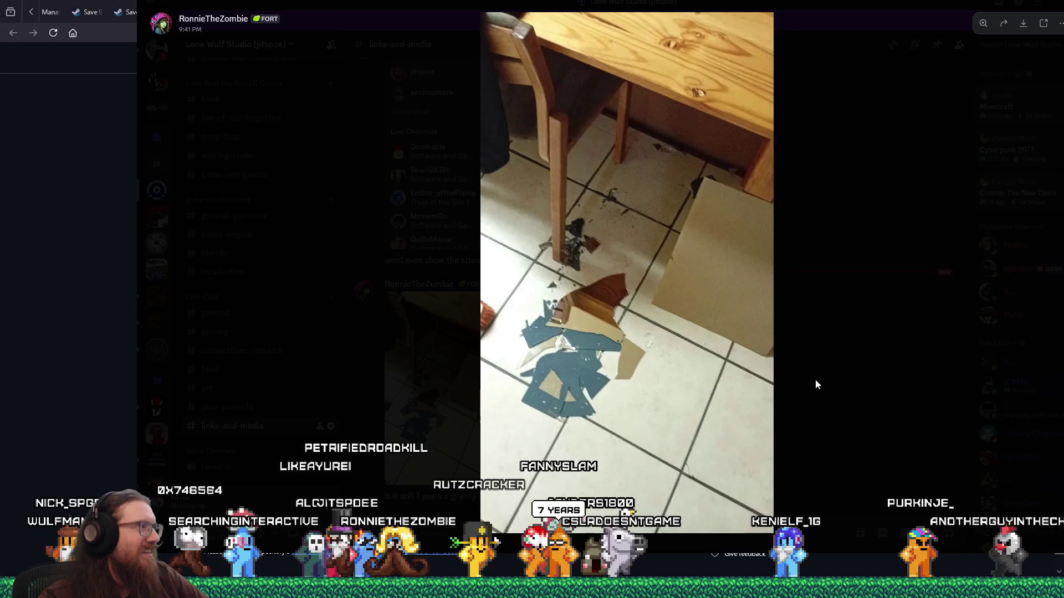
- Move the Discord window aside and switch back to the GitHub issue draft
mouse_move(421, 3)
mouse_down()
mouse_move(430, 35)
mouse_move(317, 44)
mouse_move(202, 24)
mouse_up()
key(alt+Tab)
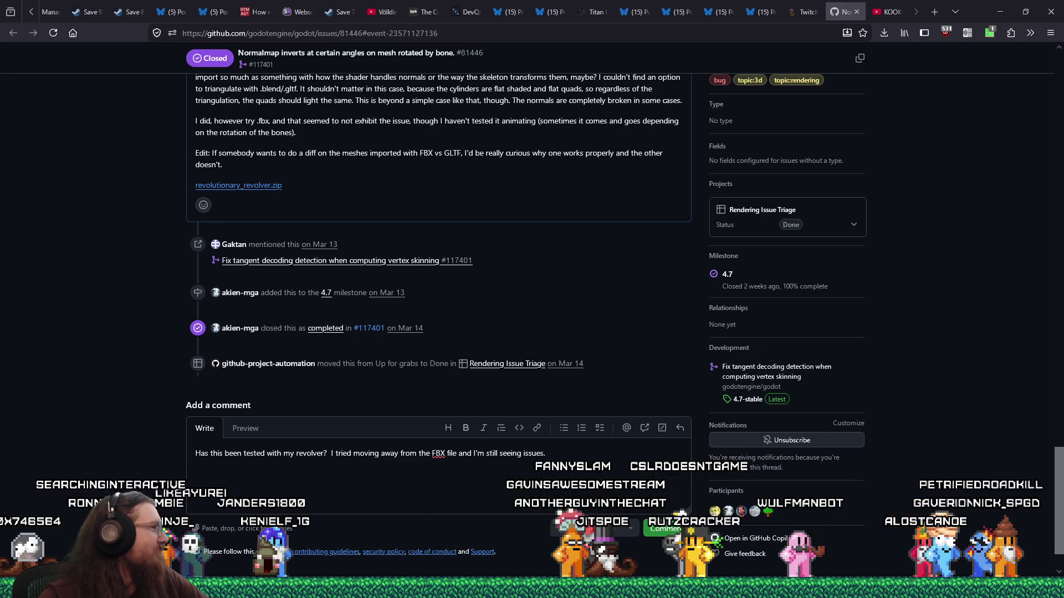
- Open the TikTok cat automatic-feeder video in a new tab, unmute and pause it
click(934, 13)
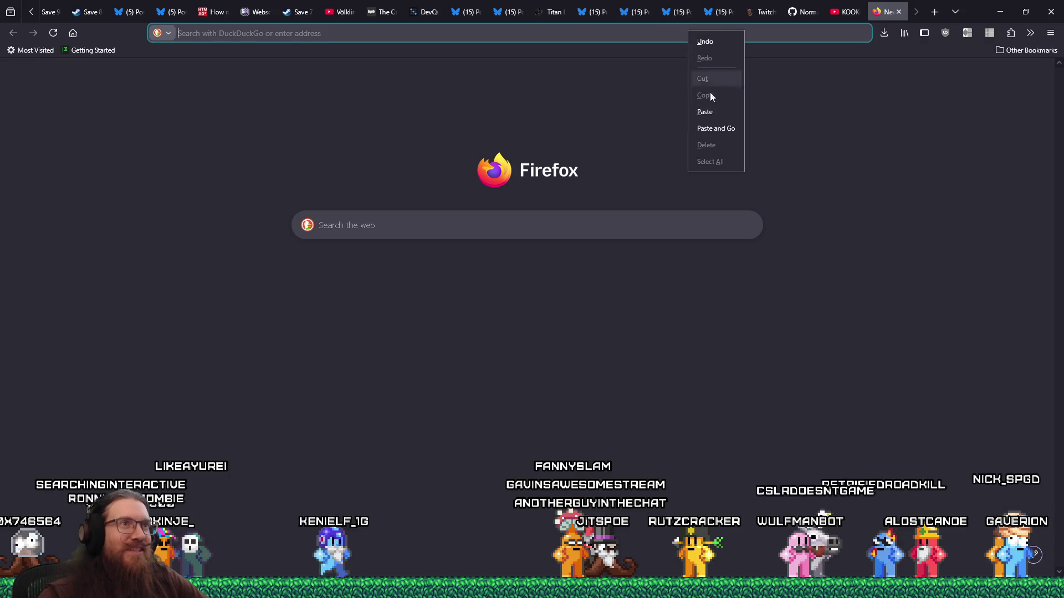
click(712, 133)
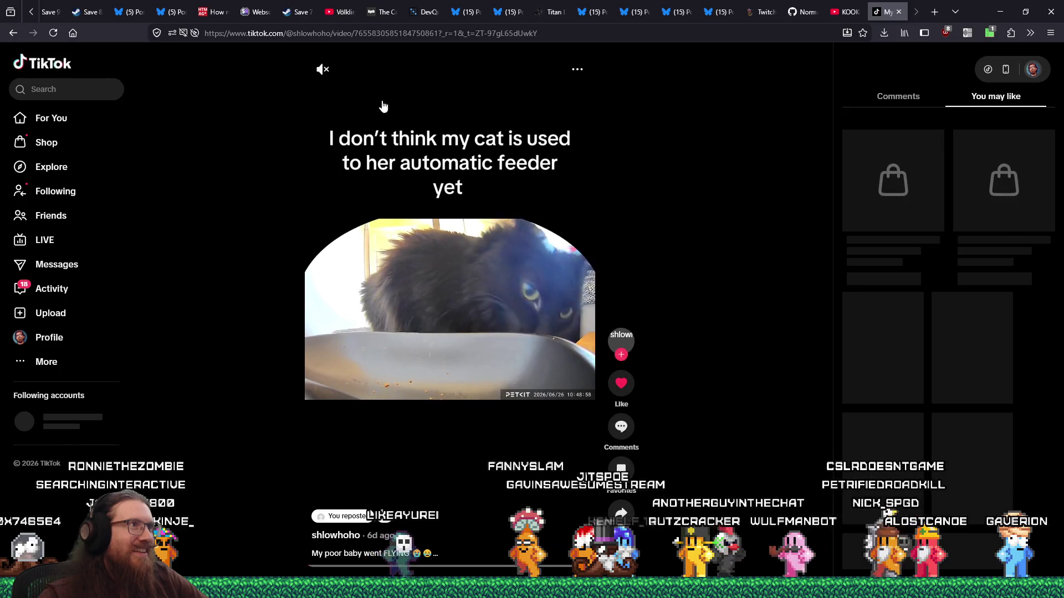
click(323, 69)
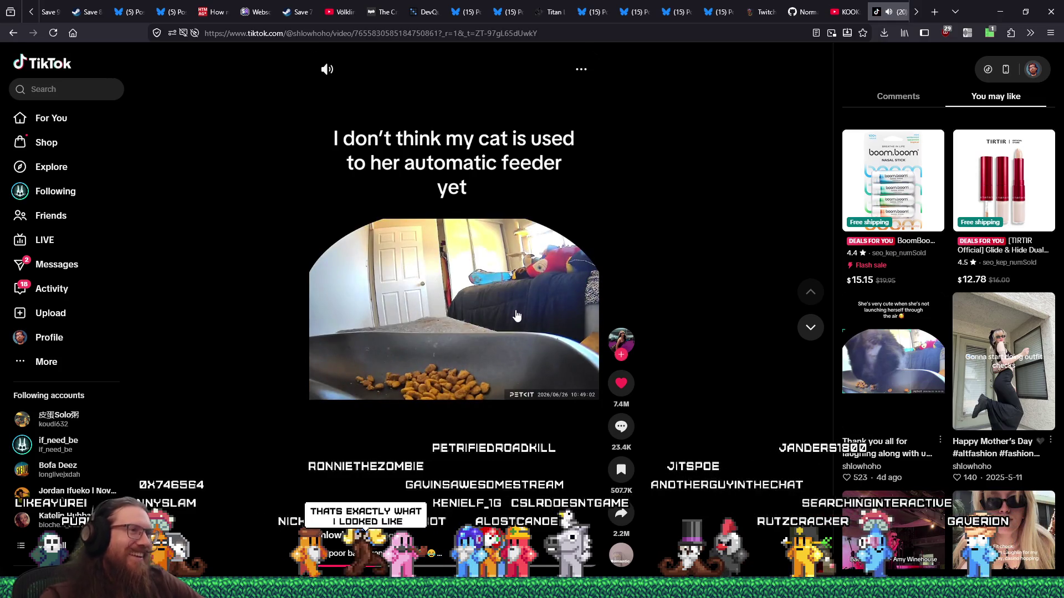
click(399, 194)
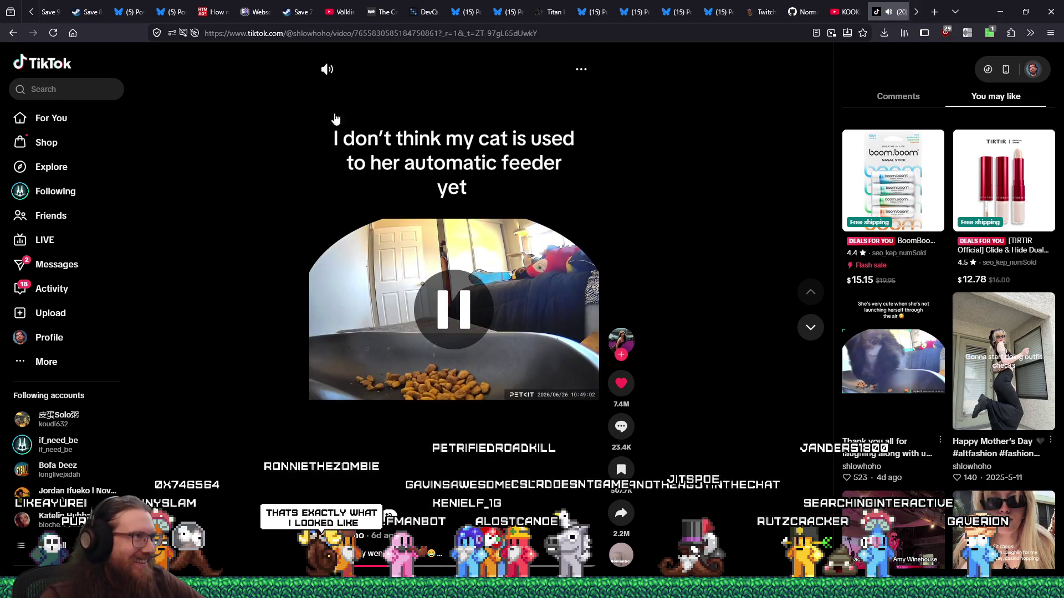
- Copy the video's address, close its tab and resume editing the comment draft
right_click(332, 40)
click(359, 108)
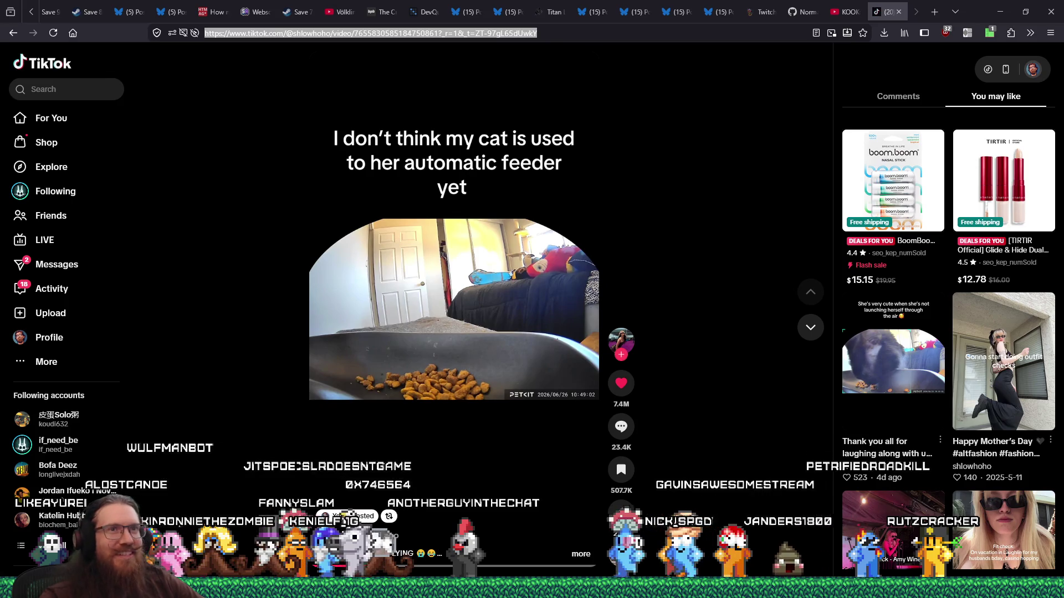
key(ctrl+w)
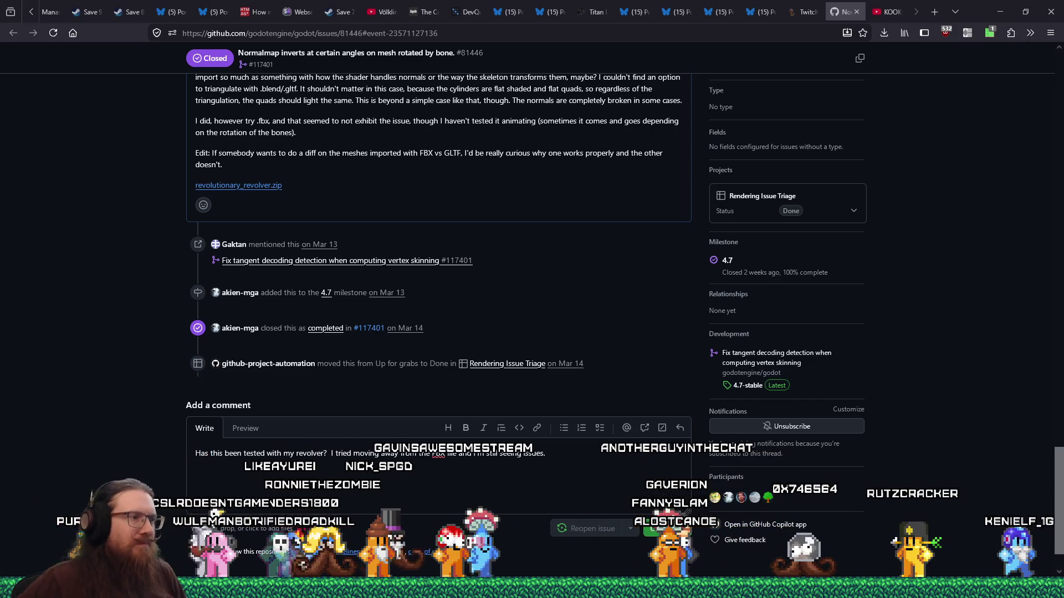
click(601, 459)
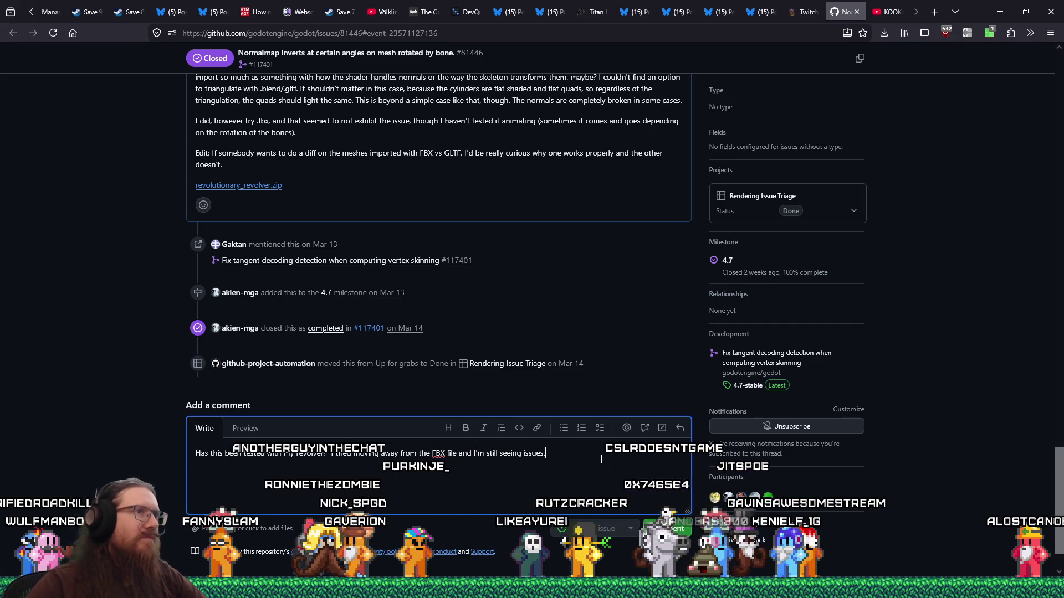
scroll(450, 332, up, 3)
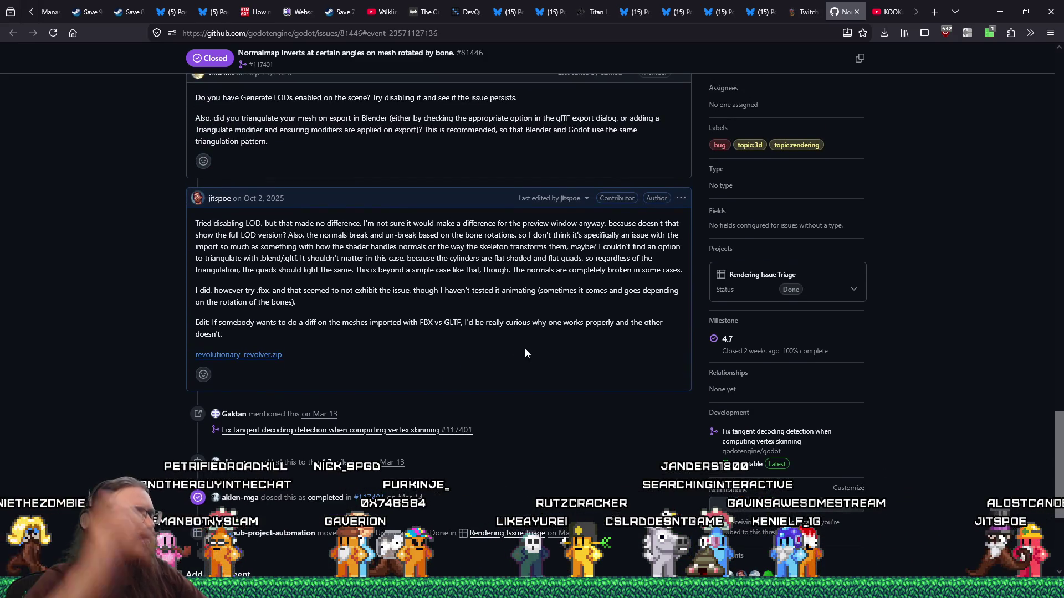
scroll(525, 353, up, 10)
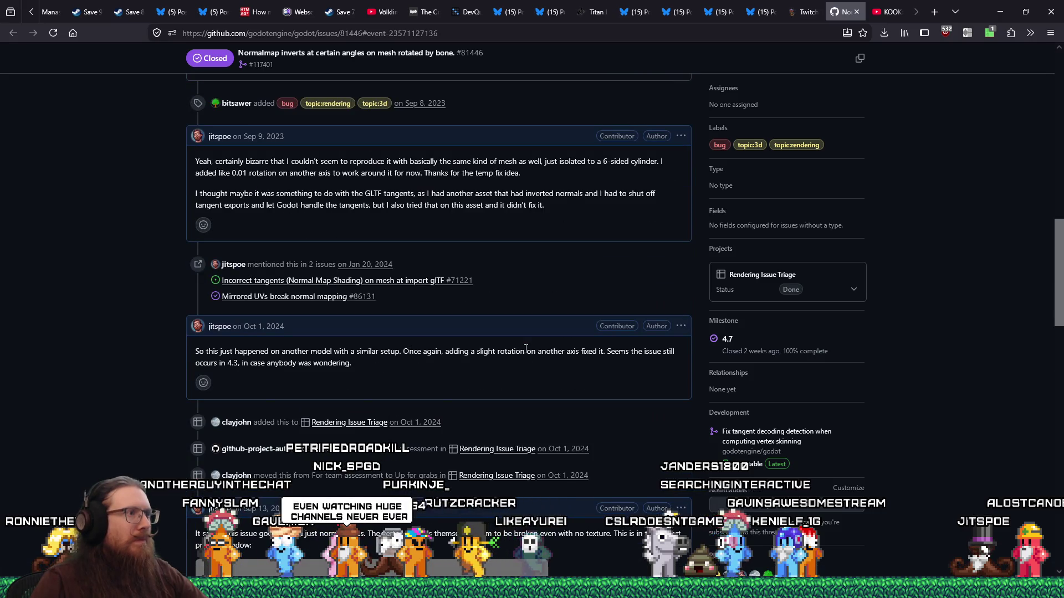
scroll(525, 349, up, 8)
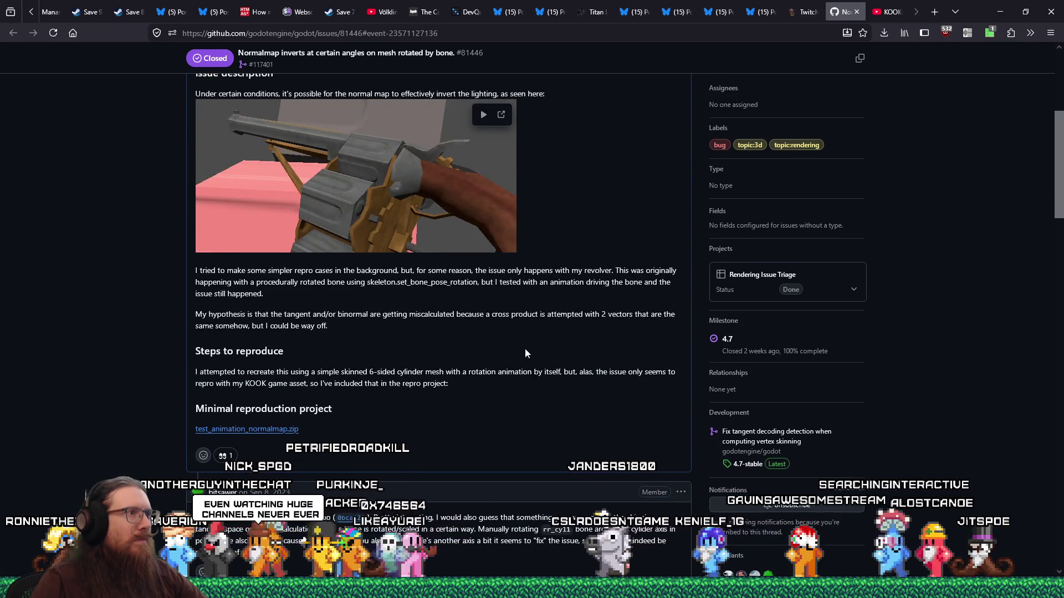
scroll(525, 353, up, 2)
click(482, 228)
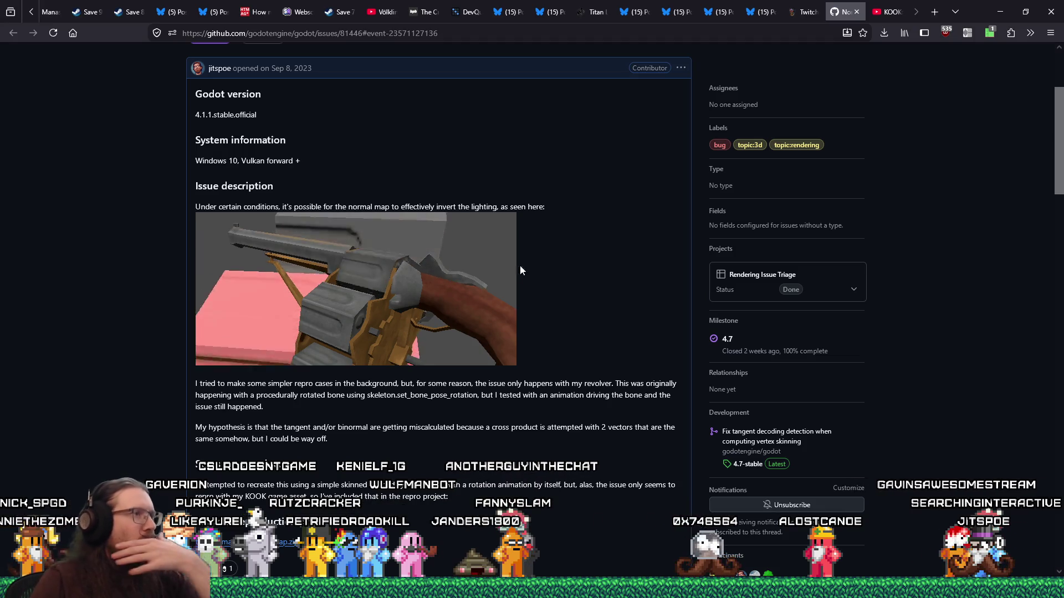
scroll(554, 295, up, 4)
scroll(554, 294, down, 8)
scroll(555, 299, down, 5)
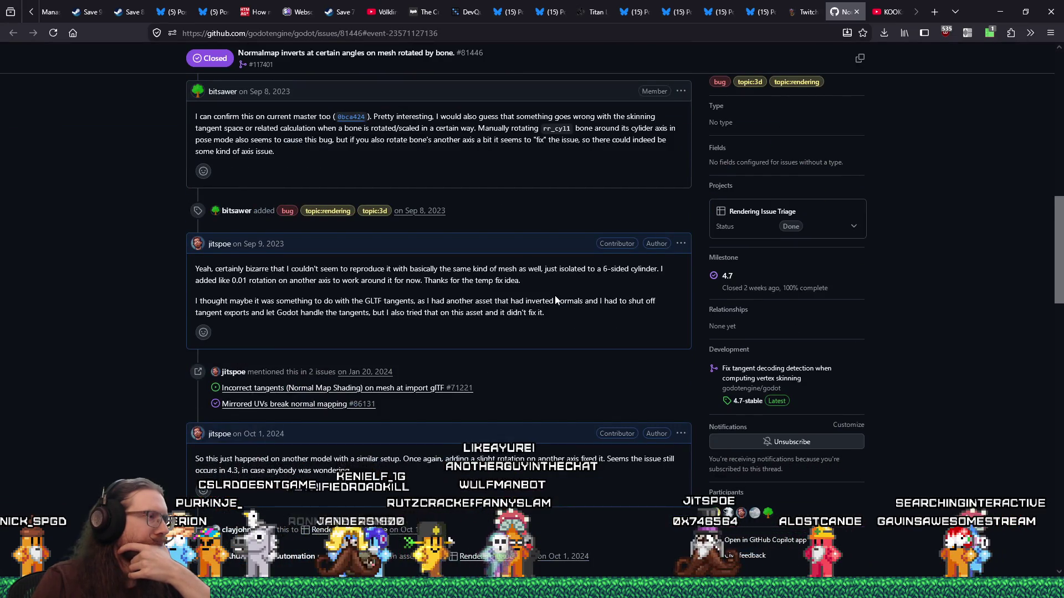
scroll(555, 299, down, 9)
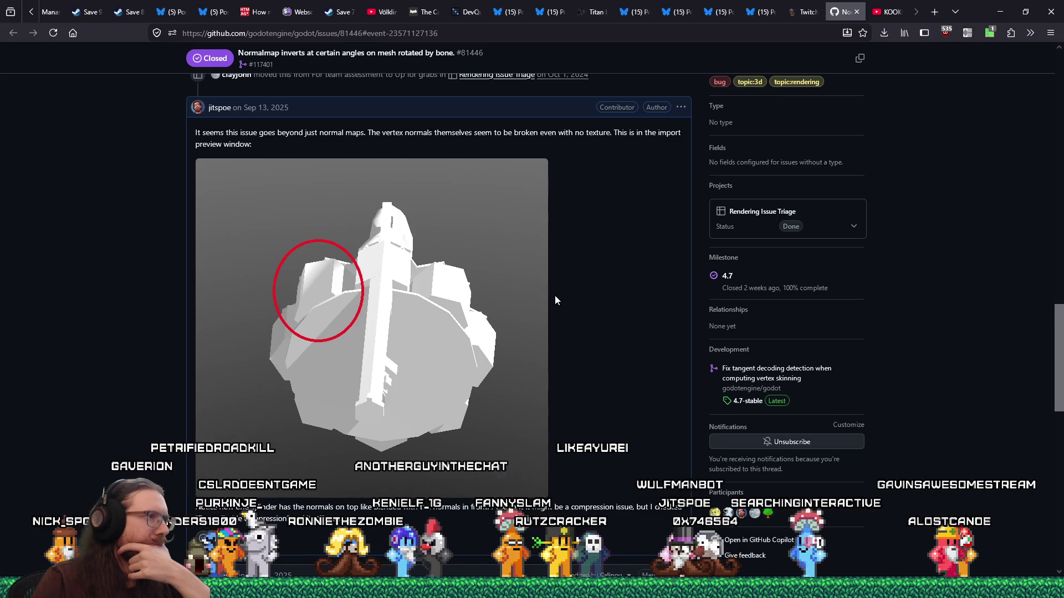
scroll(556, 299, down, 15)
scroll(555, 300, down, 2)
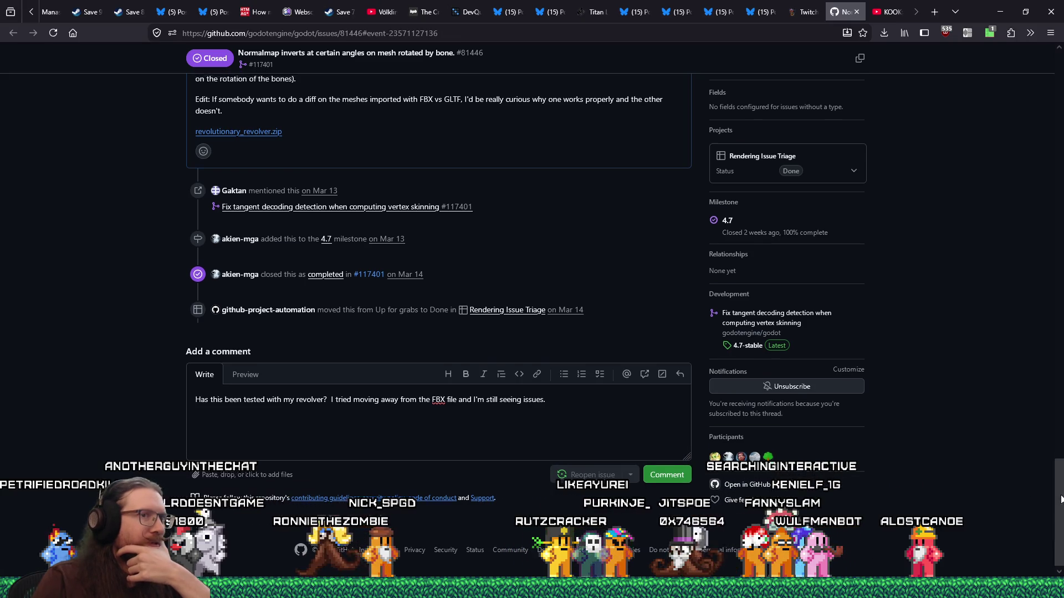
scroll(1009, 299, up, 20)
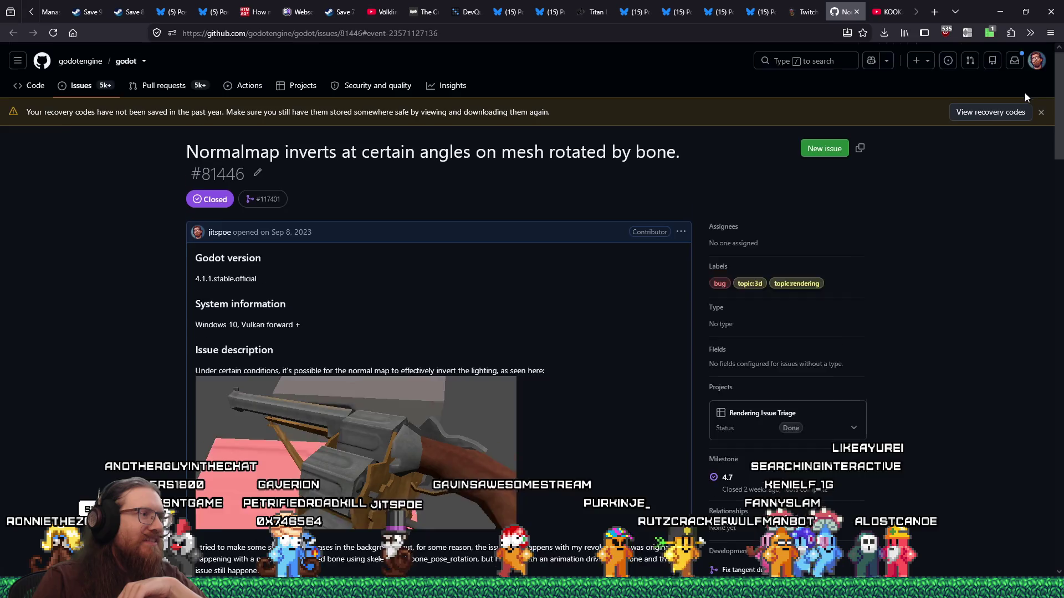
scroll(1025, 100, down, 5)
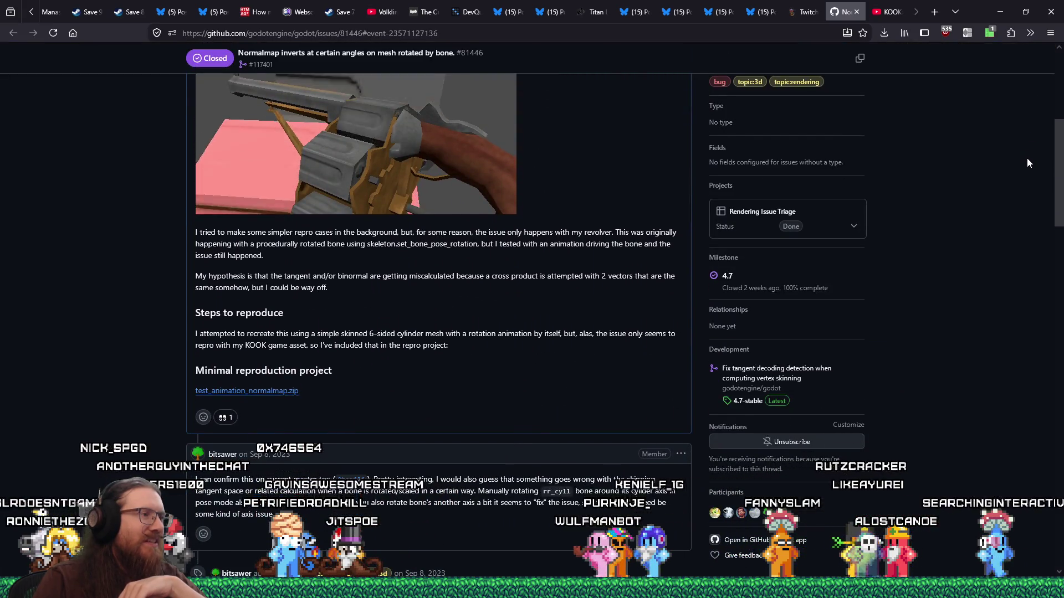
right_click(294, 390)
click(382, 419)
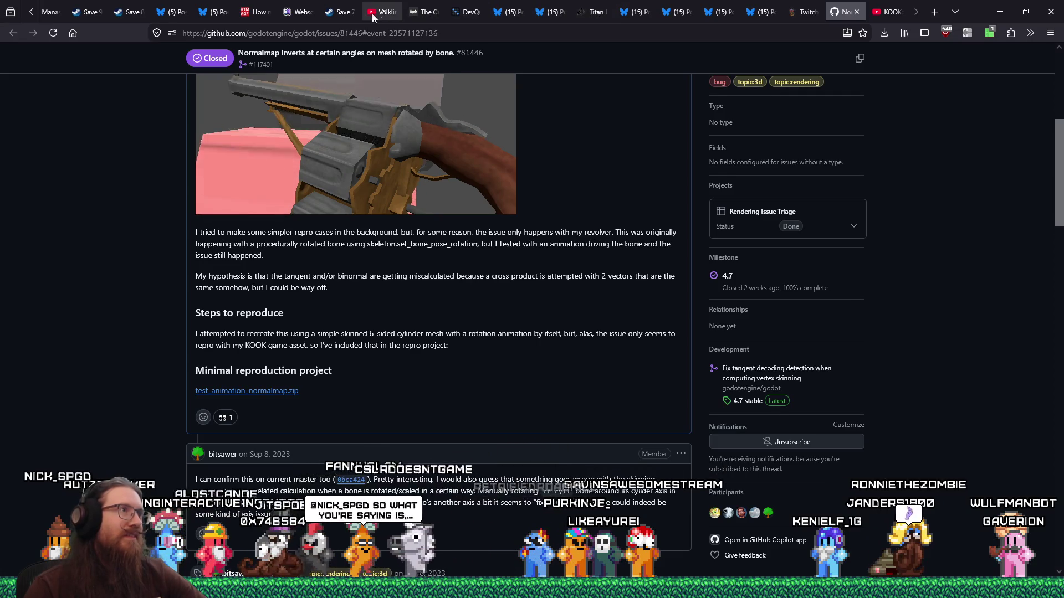
- Bring up the Pathologic Classic HD store page and enlarge its sixth screenshot in the gallery
click(83, 11)
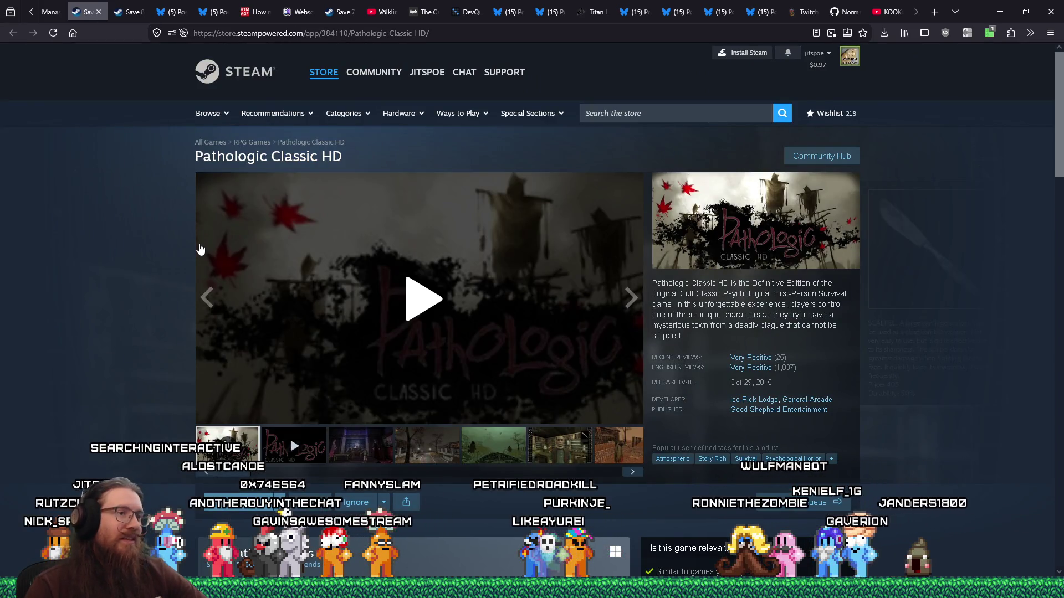
scroll(201, 248, down, 3)
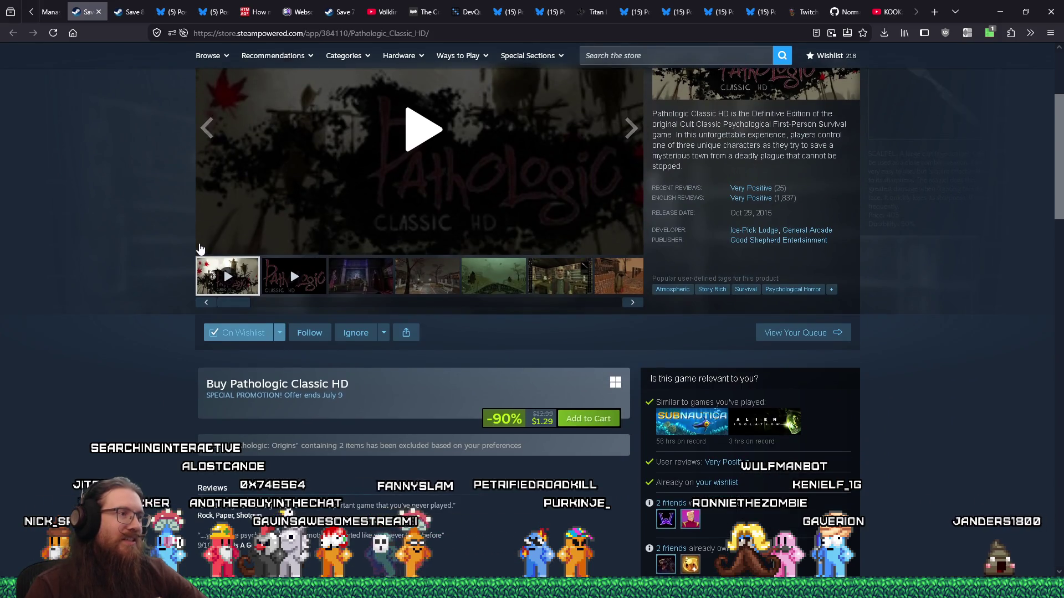
scroll(200, 248, up, 3)
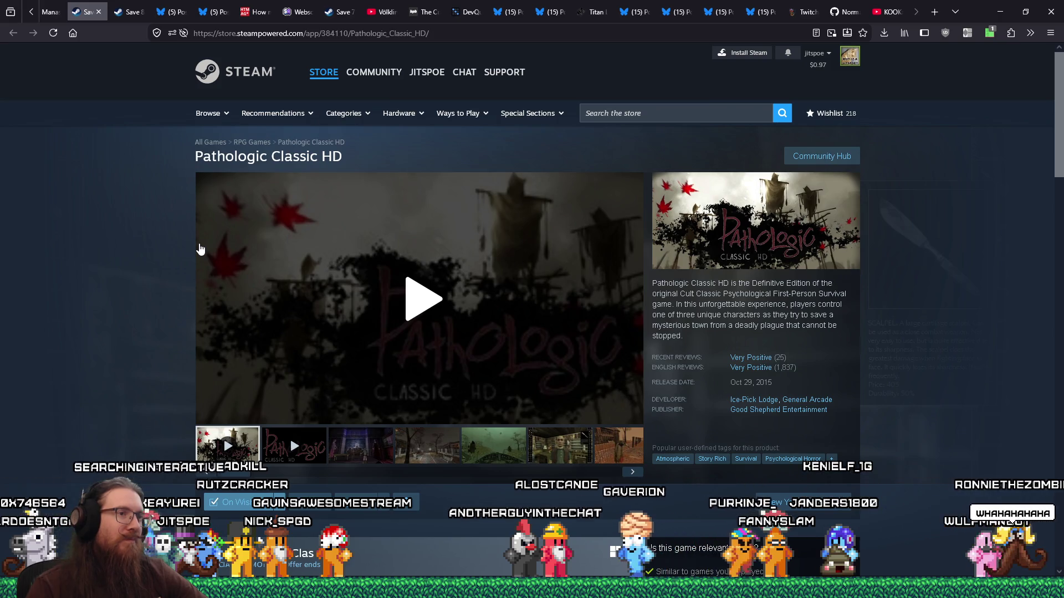
scroll(201, 249, down, 3)
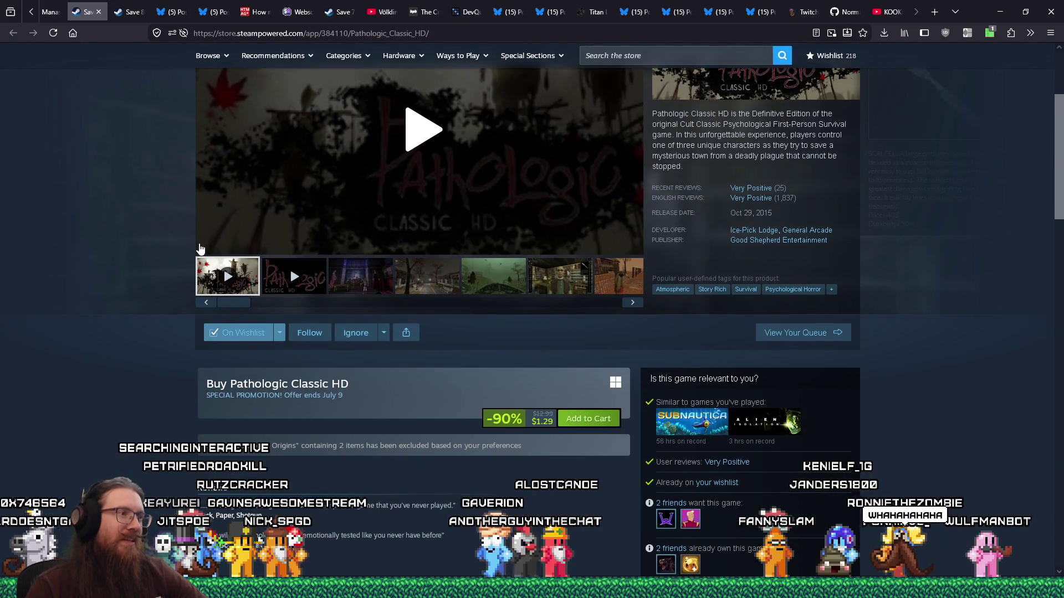
click(562, 276)
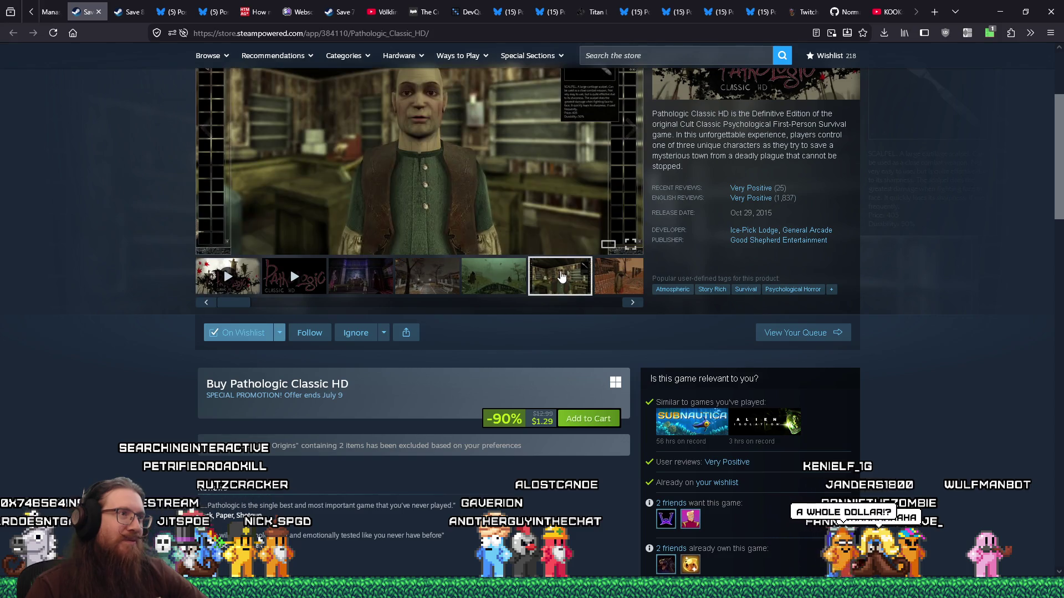
scroll(561, 276, up, 2)
click(397, 260)
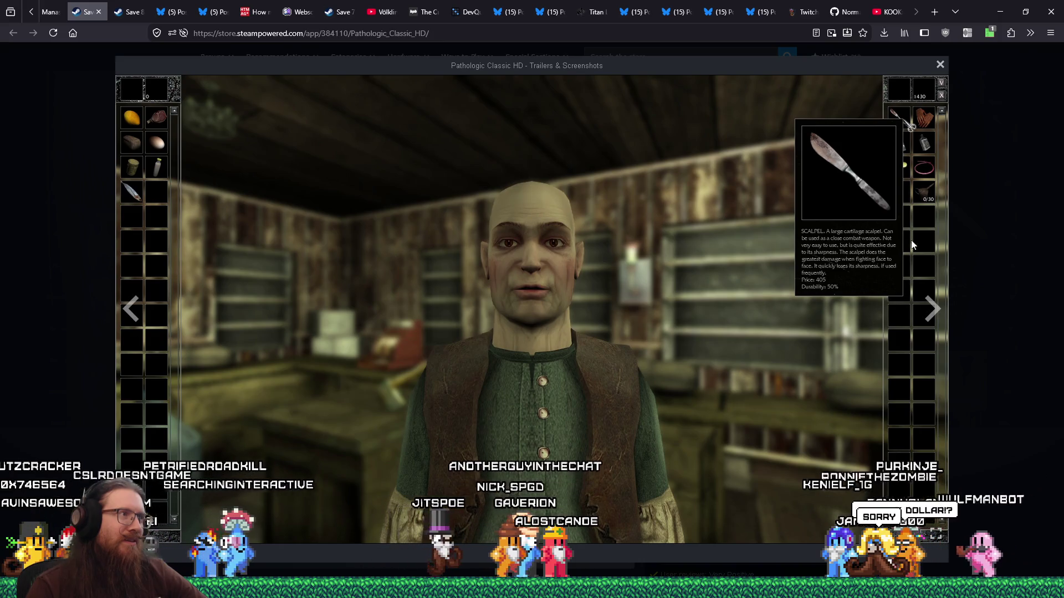
- Step through five more Pathologic Classic HD screenshots to the scarecrow one, then close the gallery
click(931, 312)
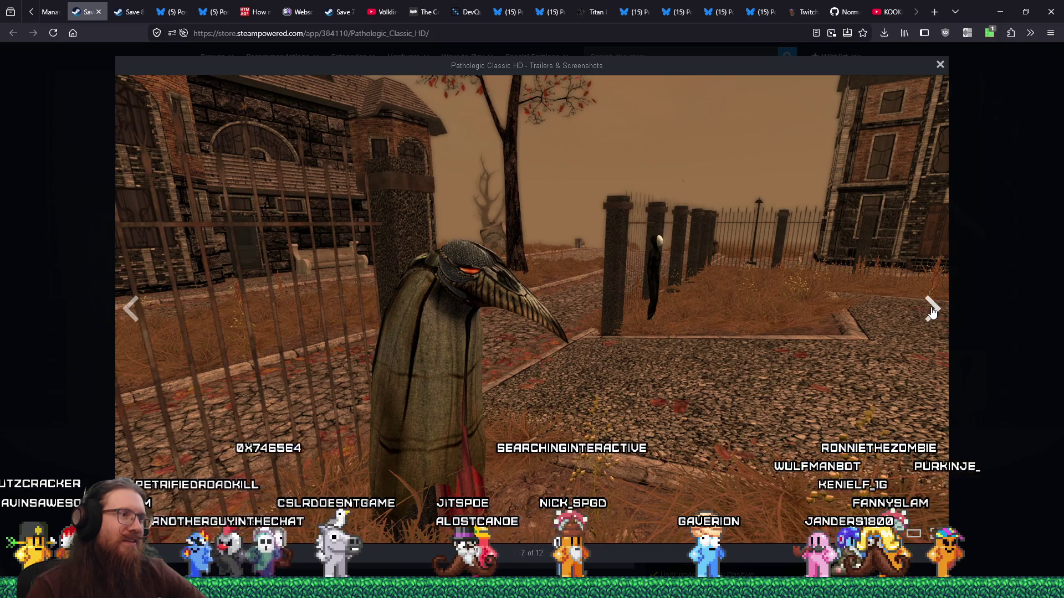
click(931, 312)
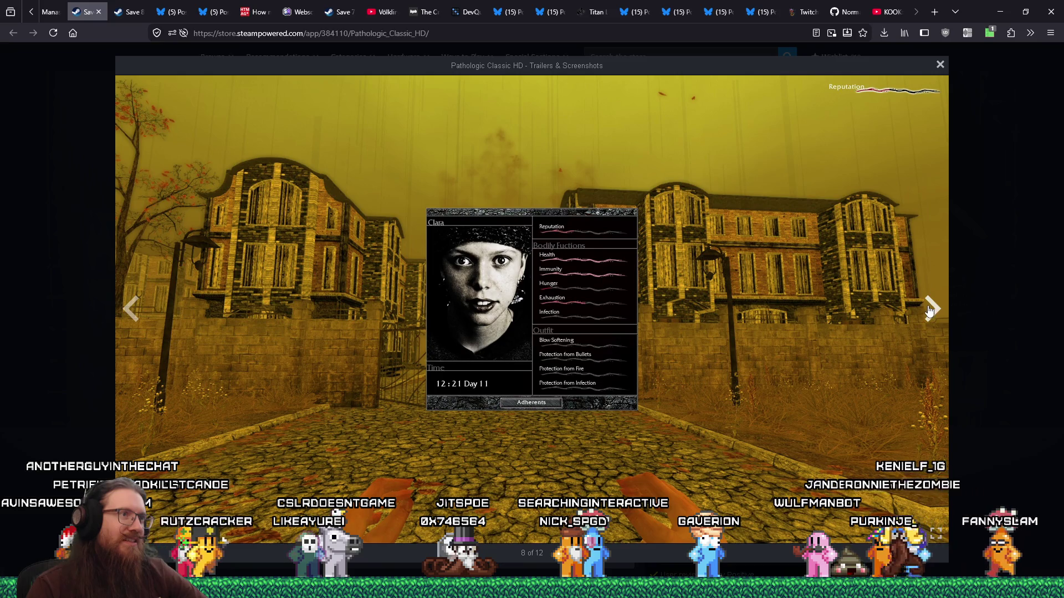
click(930, 310)
click(930, 310)
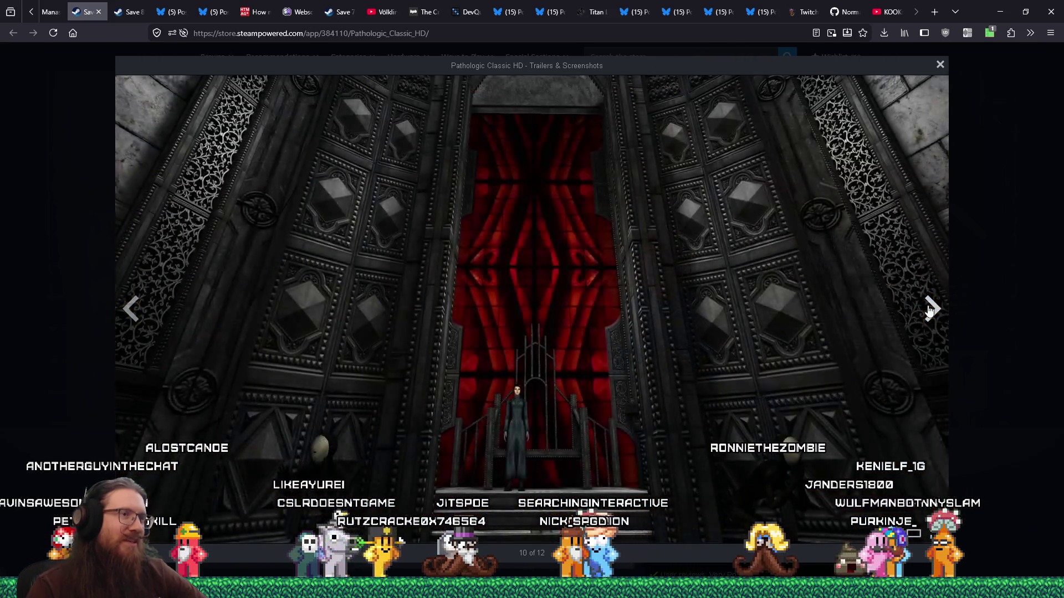
click(931, 312)
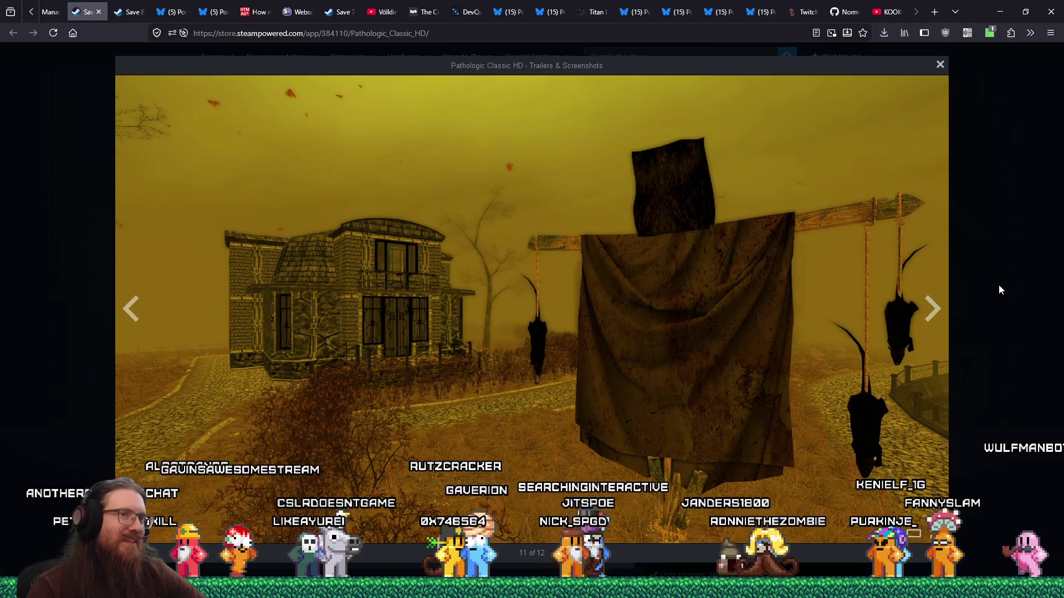
click(998, 285)
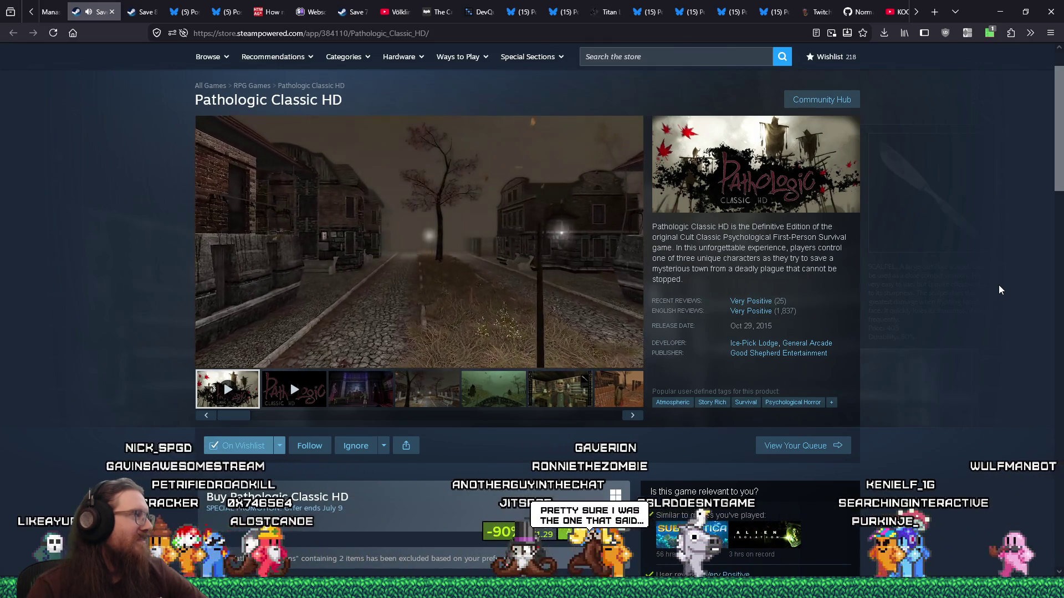
- Turn up the Pathologic Classic HD trailer volume and skip it ahead to 0:37
mouse_move(334, 358)
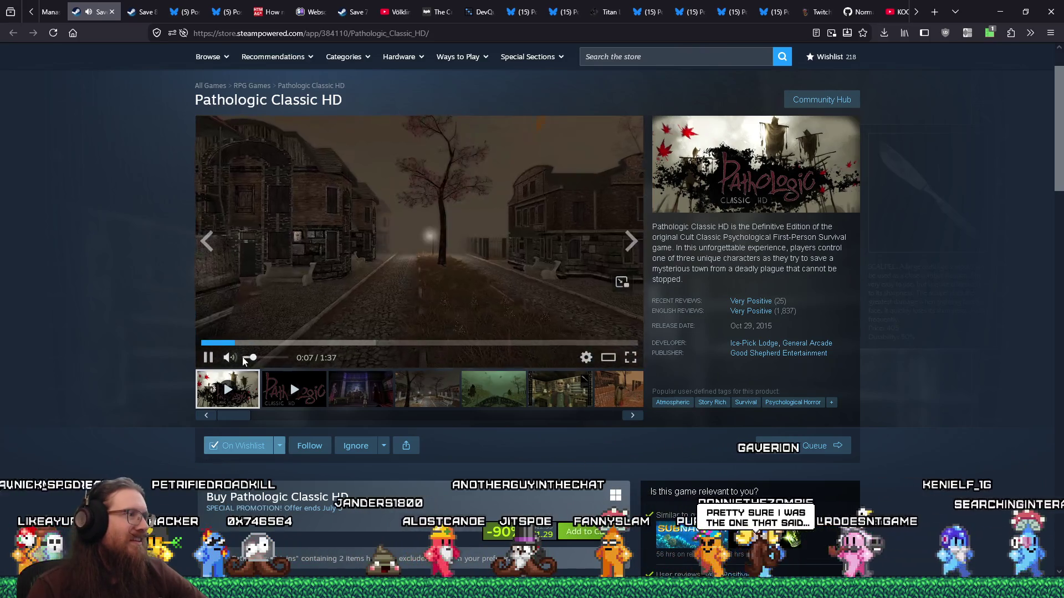
click(264, 358)
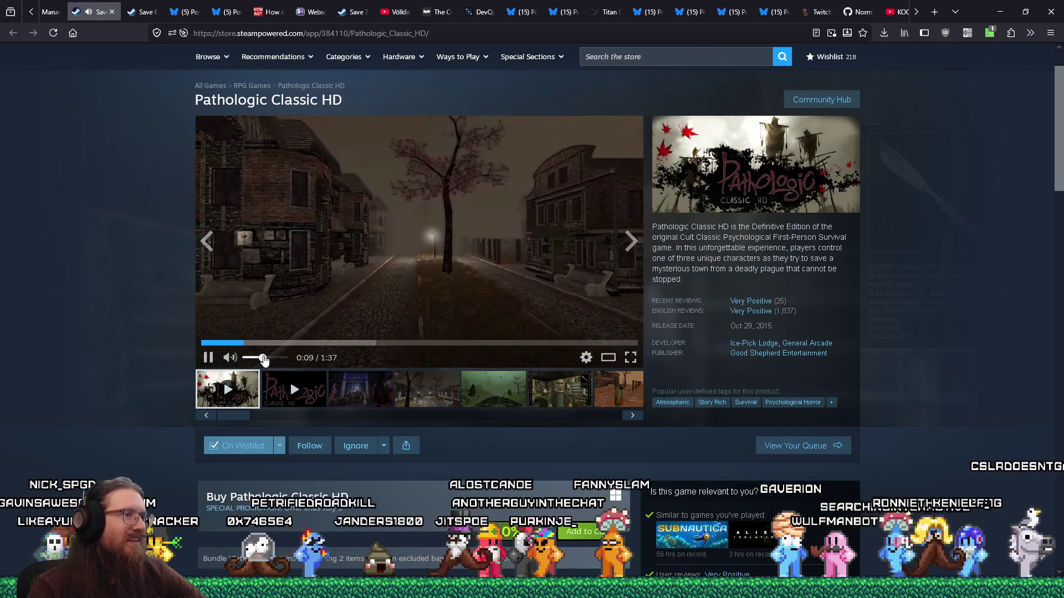
drag(264, 358, 271, 358)
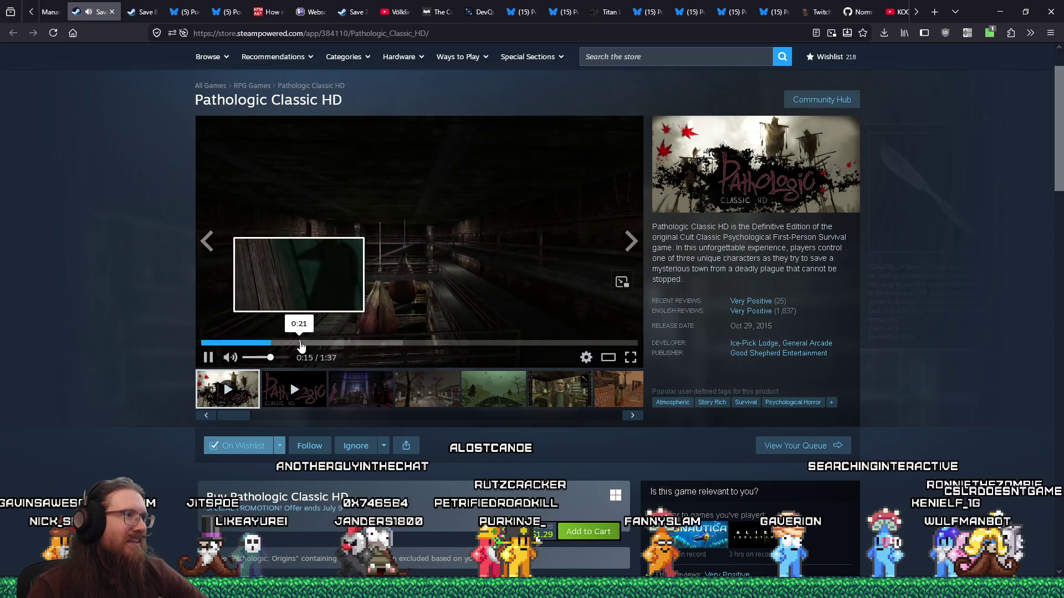
click(367, 343)
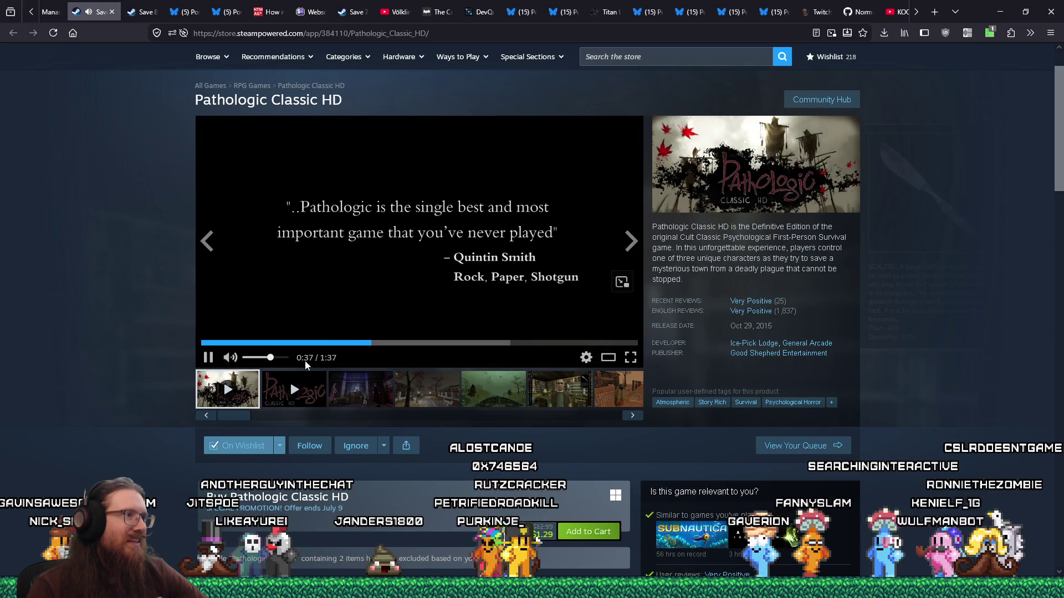
click(256, 358)
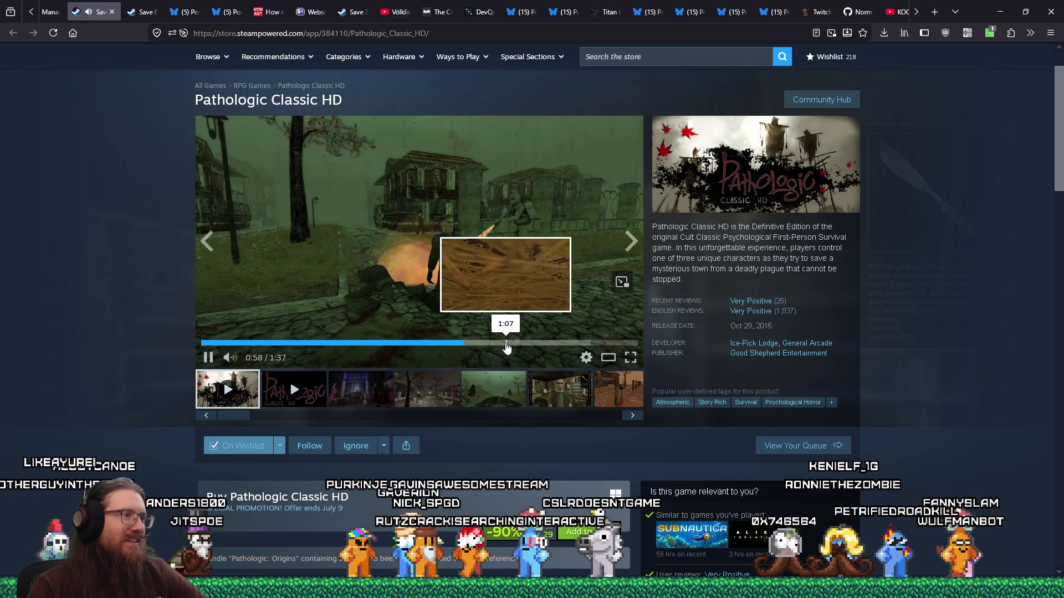
- Browse the store page briefly, then return to the GitHub normal-map issue tab
scroll(139, 422, down, 1)
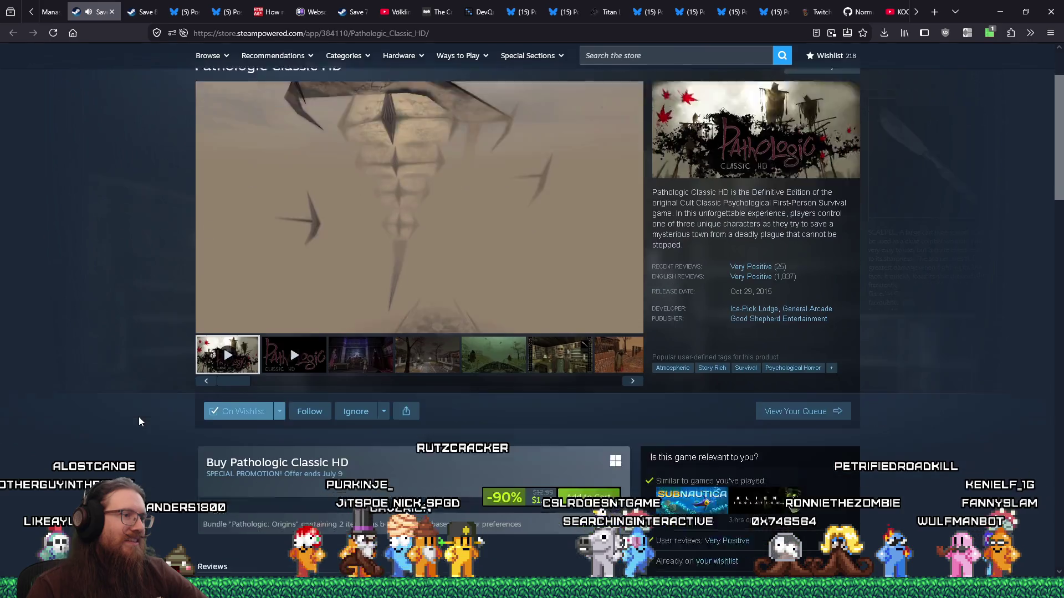
scroll(138, 416, down, 2)
scroll(139, 414, up, 4)
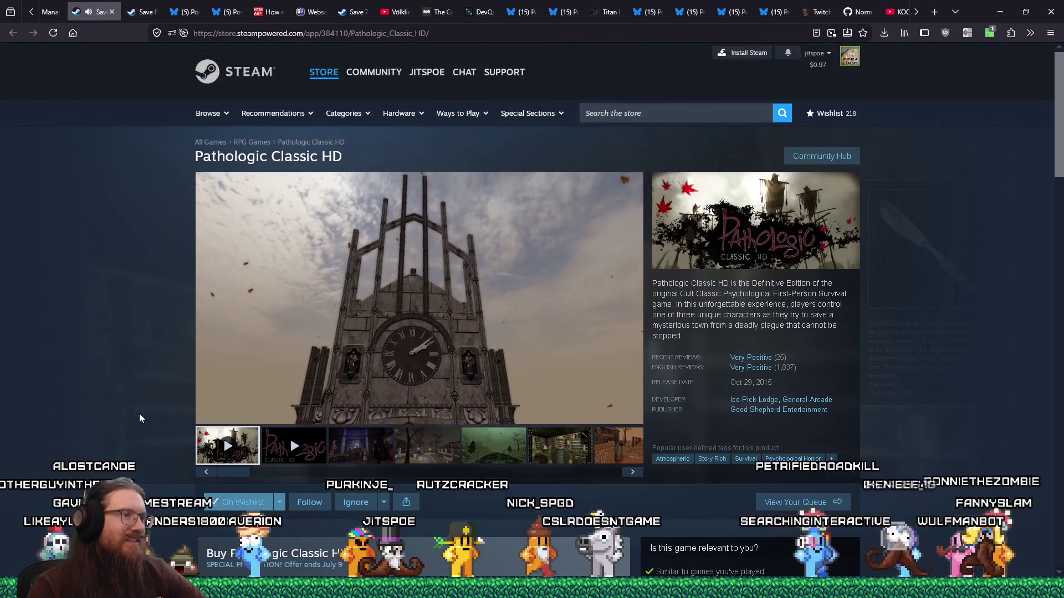
scroll(139, 414, down, 3)
scroll(140, 414, up, 3)
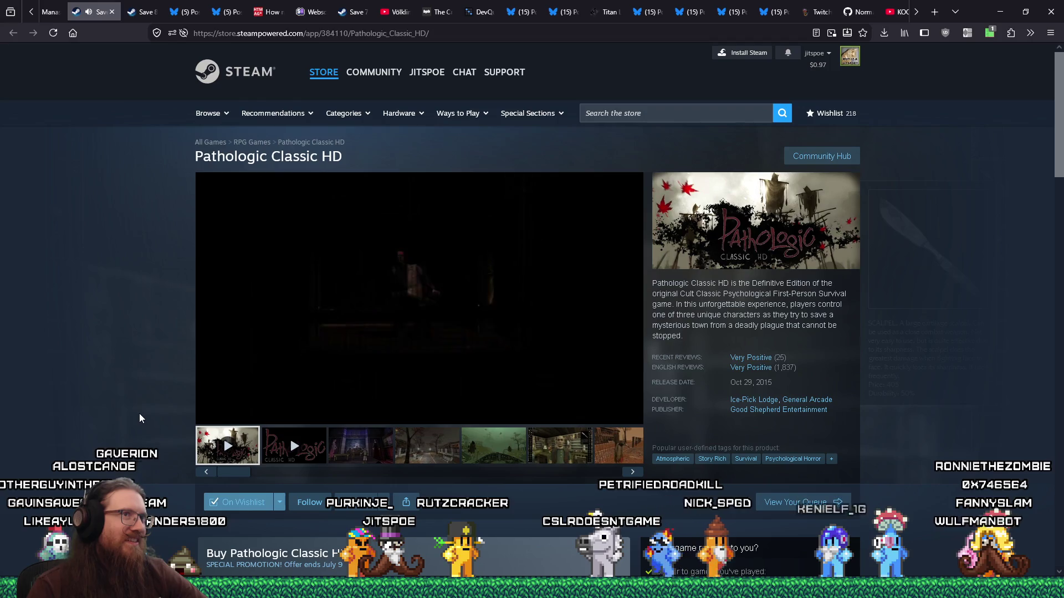
mouse_move(379, 383)
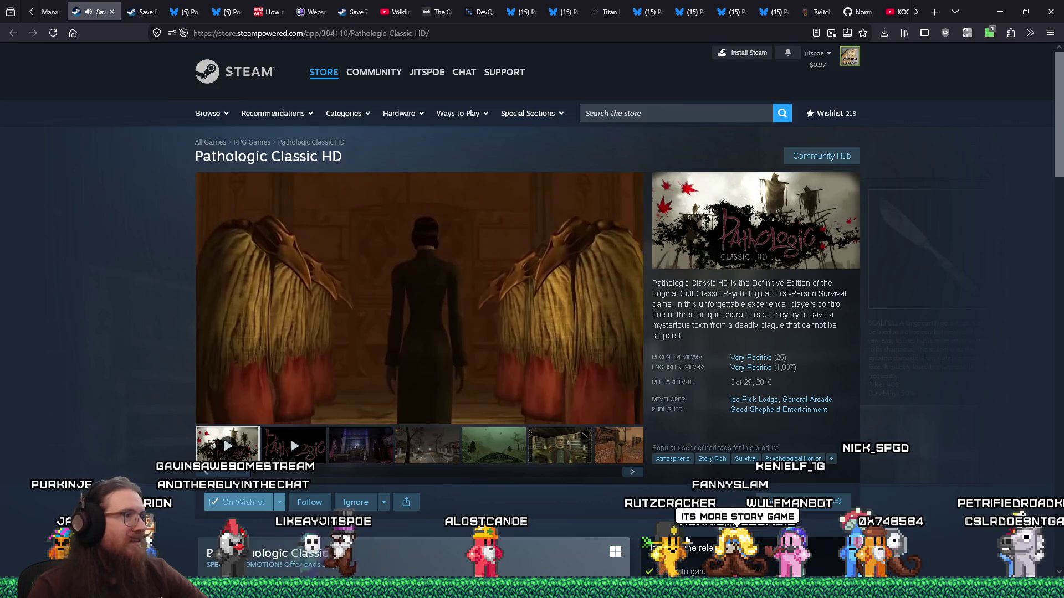
mouse_move(215, 388)
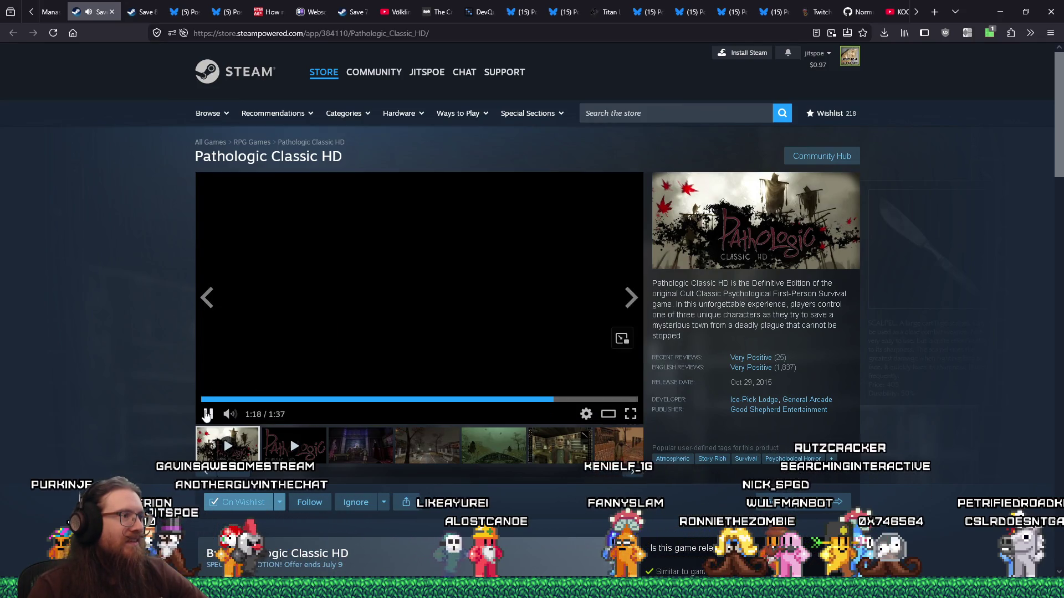
mouse_move(238, 417)
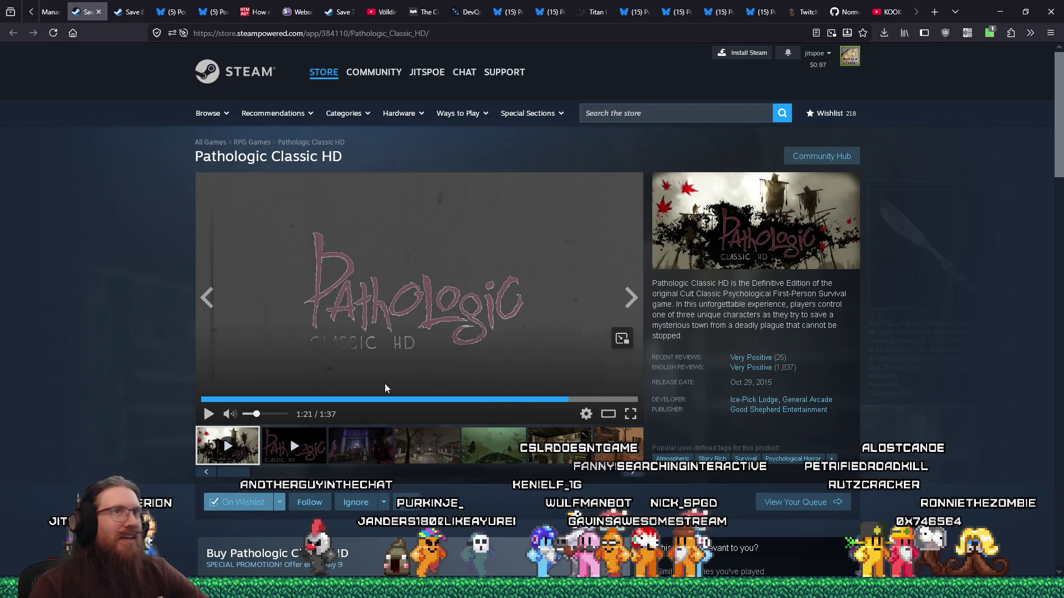
click(842, 12)
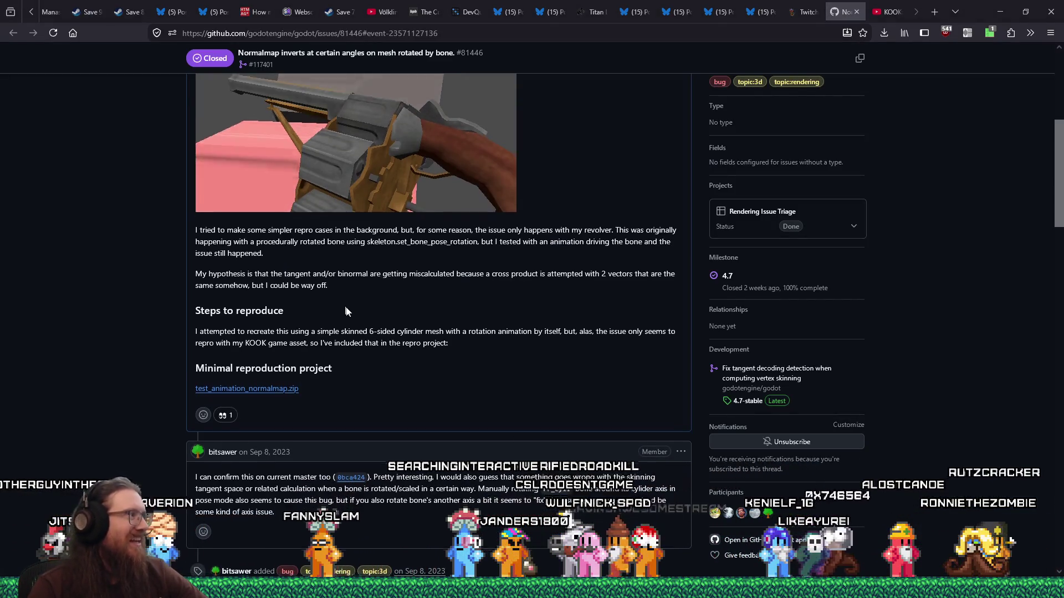
scroll(345, 312, up, 5)
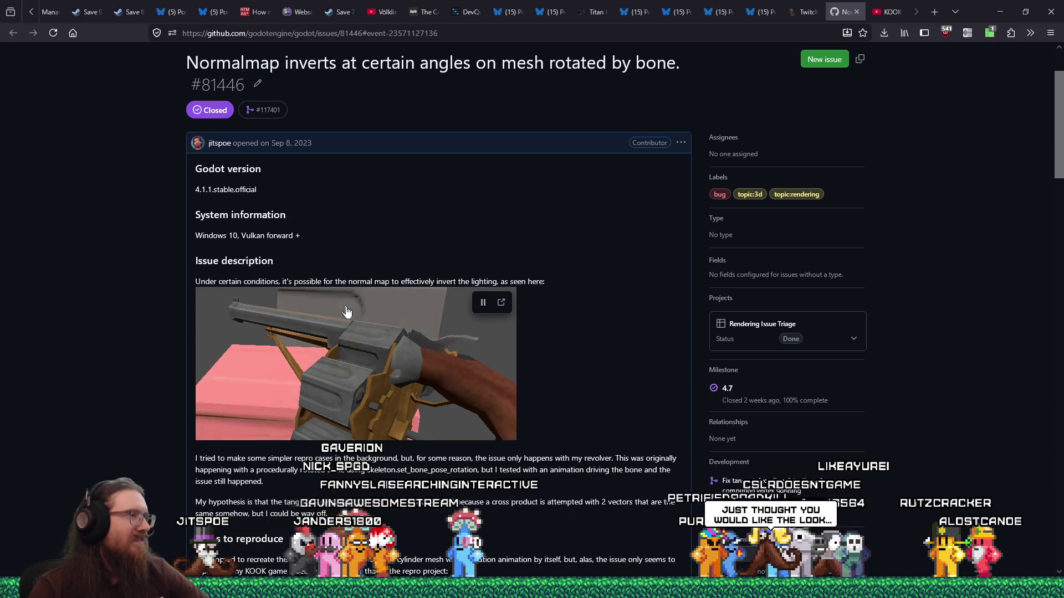
scroll(347, 313, down, 3)
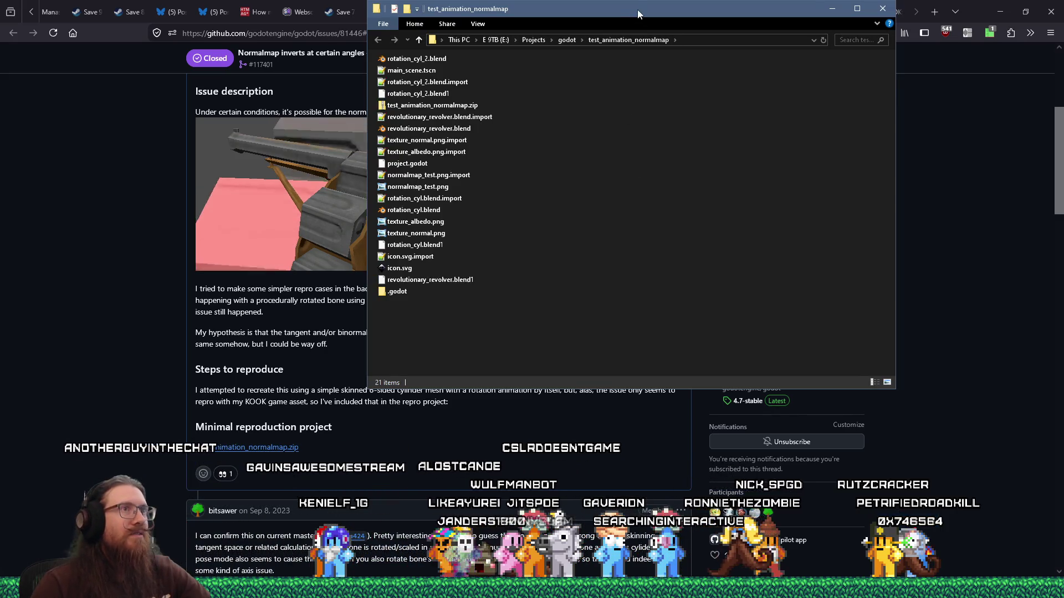
drag(638, 9, 726, 143)
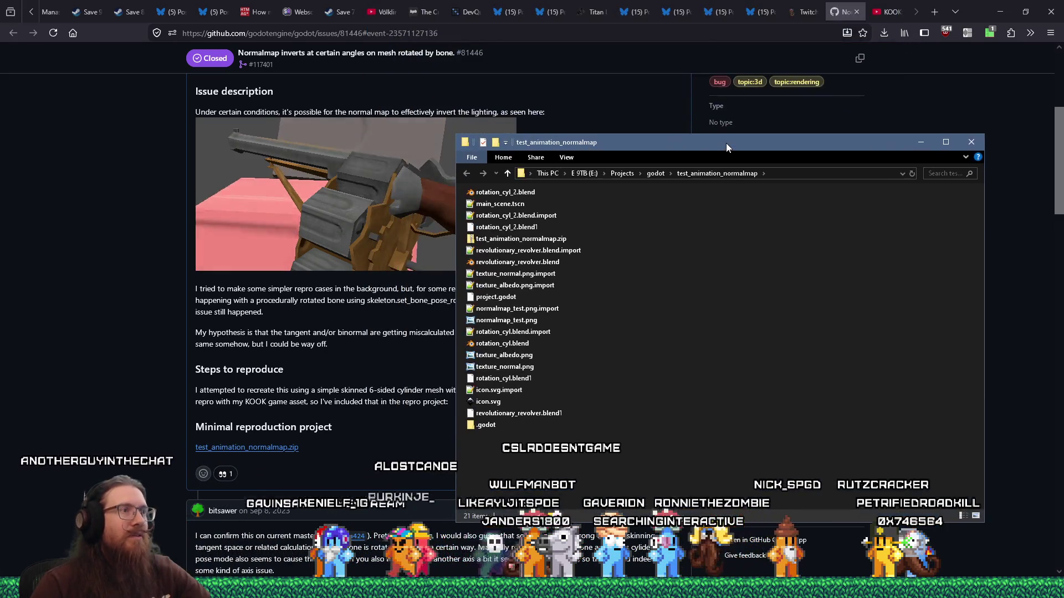
- Open the Godot builds folder via Run (e:\prog…) and move its window left
key(super+r)
text(e:\prog)
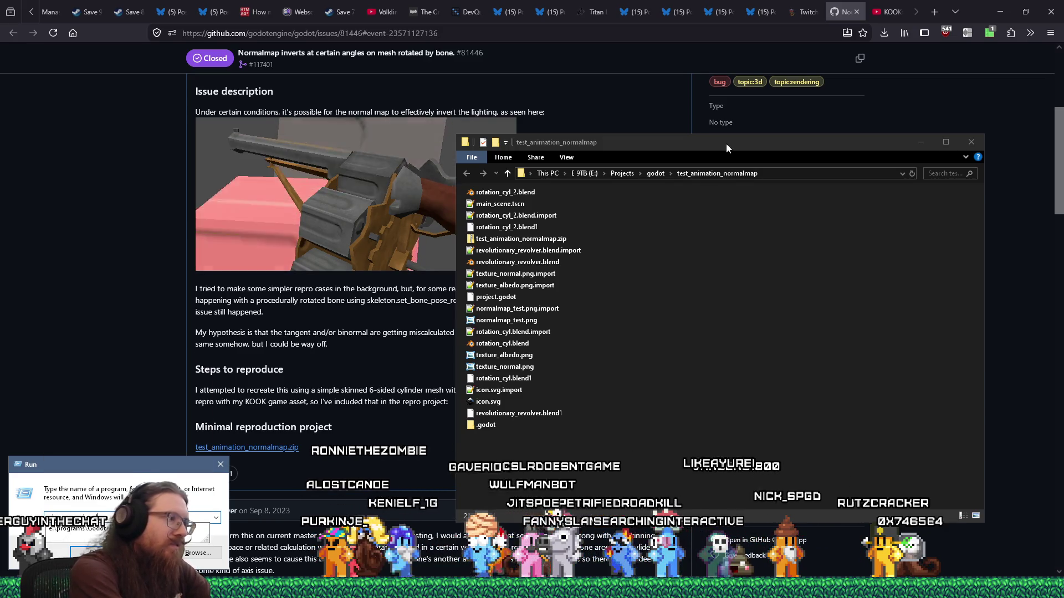
key(Return)
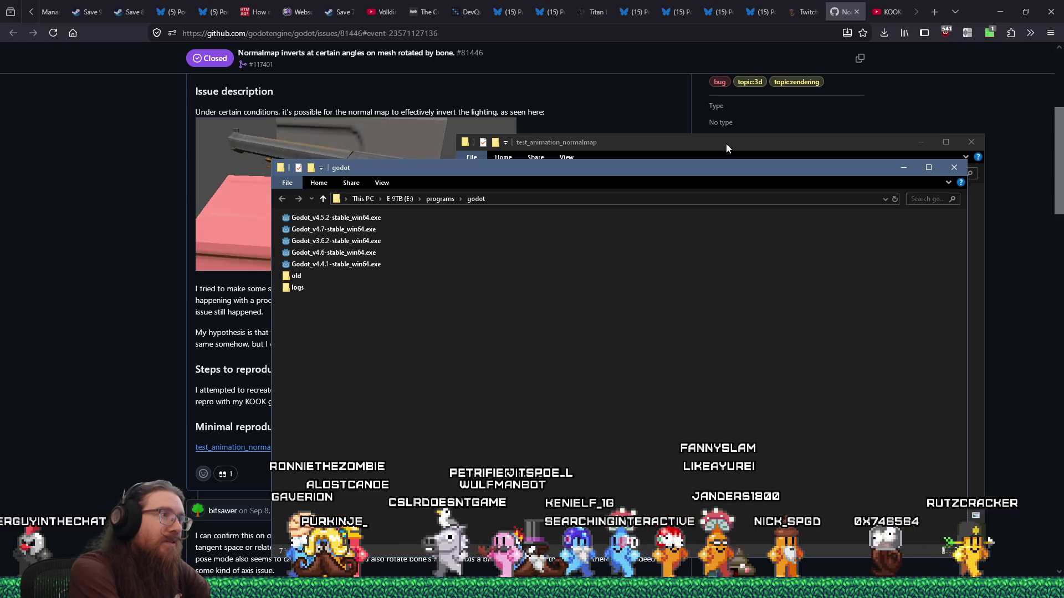
drag(413, 172, 256, 163)
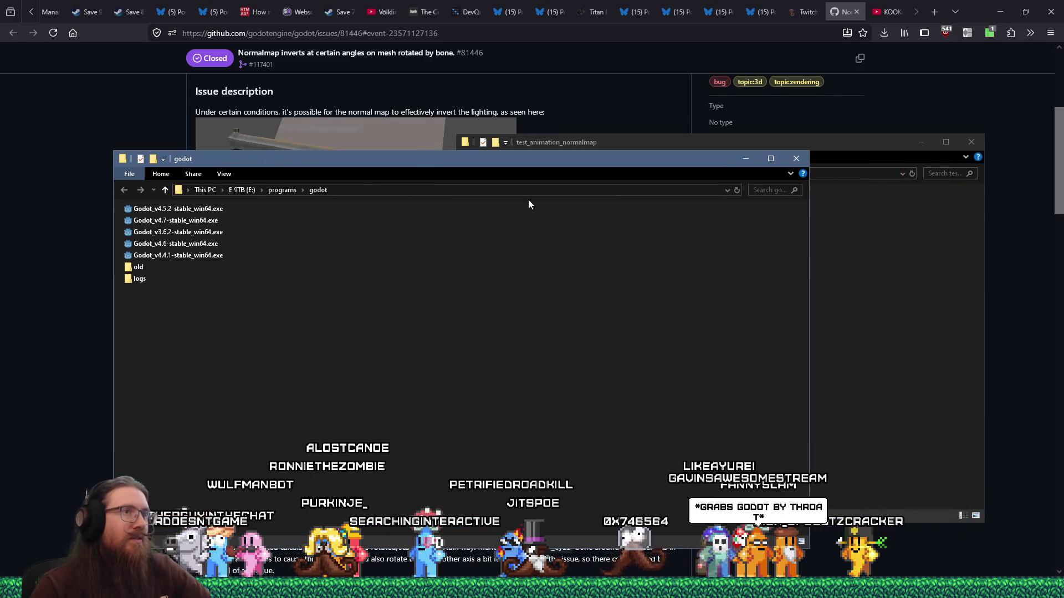
- Check Godot_v4.7-stable_win64.exe's properties, then open project.godot with that executable
click(717, 145)
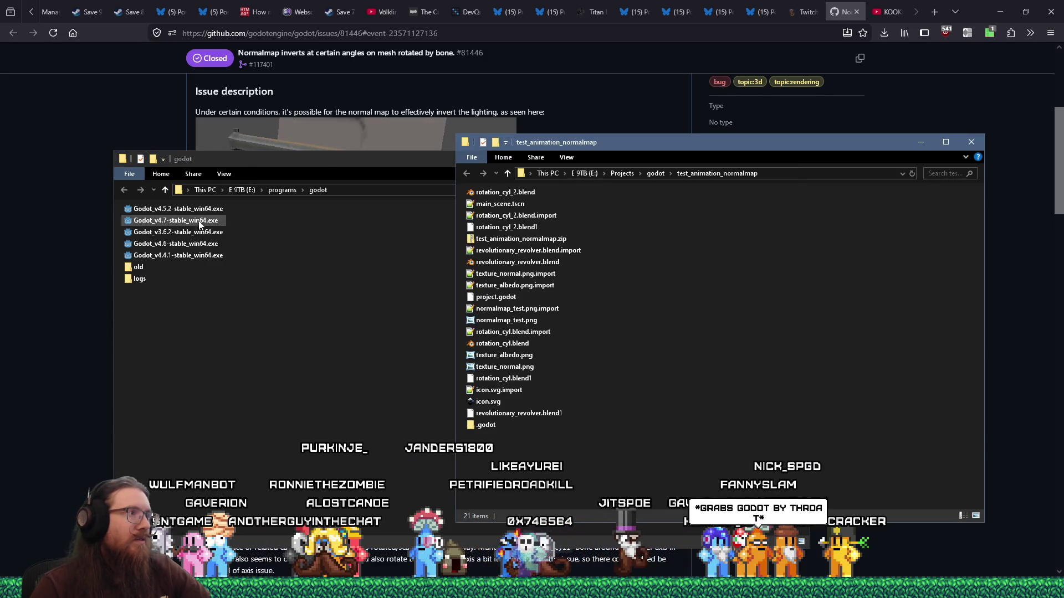
right_click(200, 224)
click(227, 460)
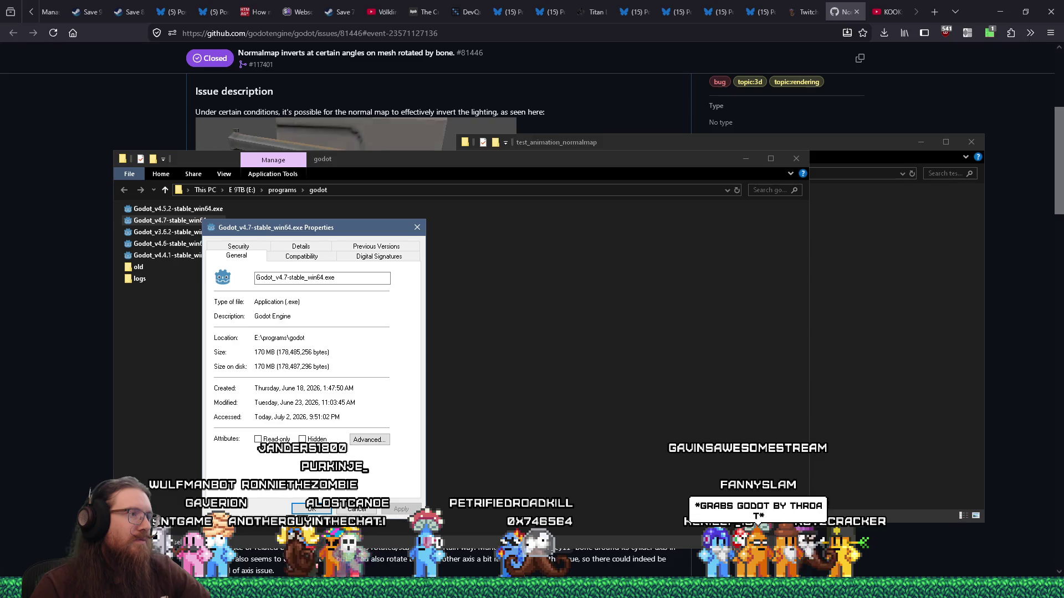
click(355, 510)
click(820, 399)
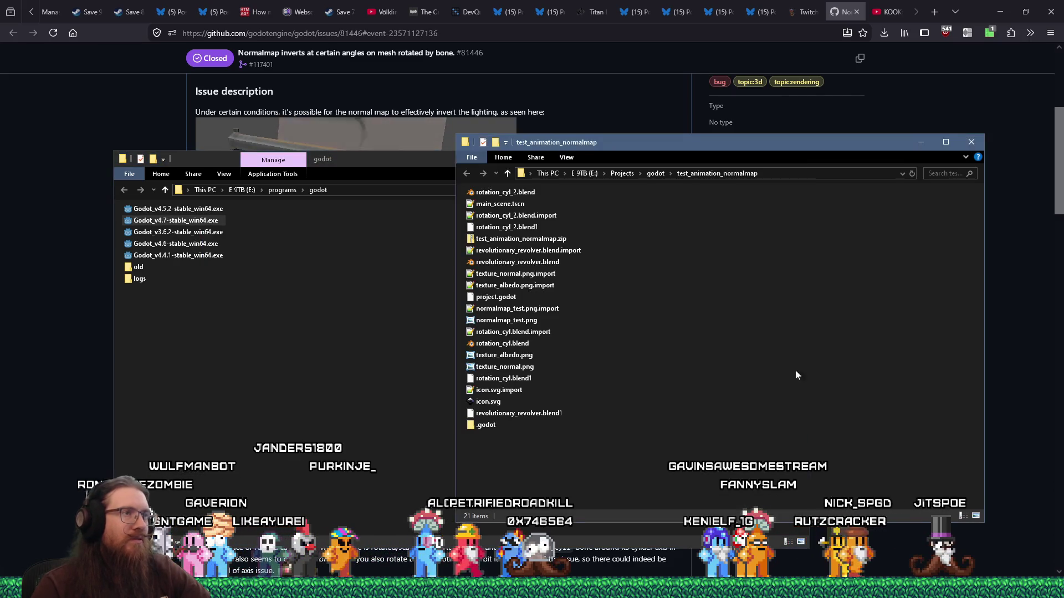
mouse_move(515, 297)
mouse_down()
mouse_move(388, 255)
mouse_move(195, 220)
mouse_up()
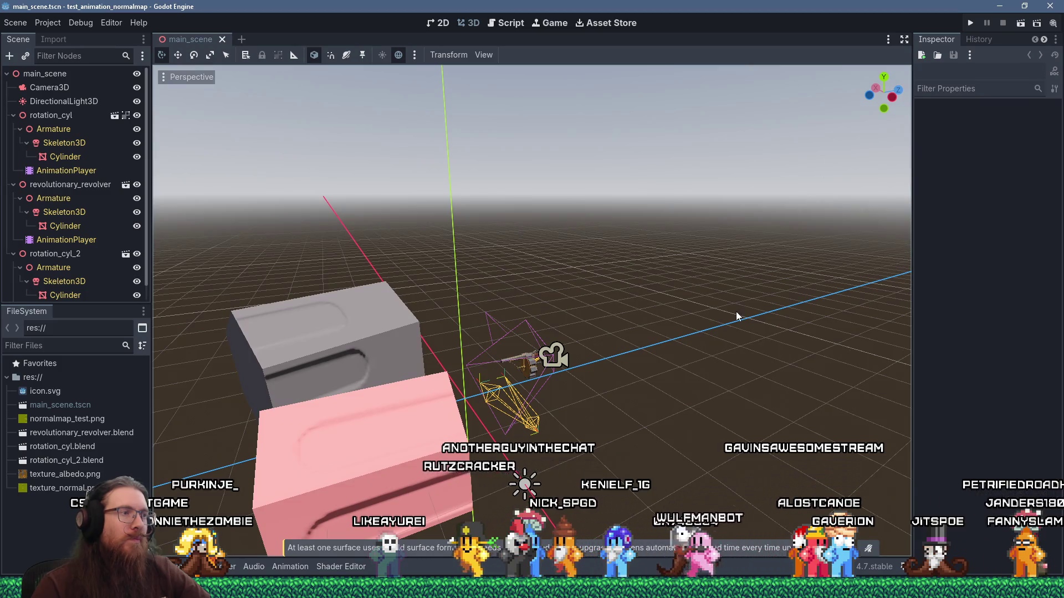
- Run the test project in Godot 4.7 and close the game window
drag(737, 311, 697, 325)
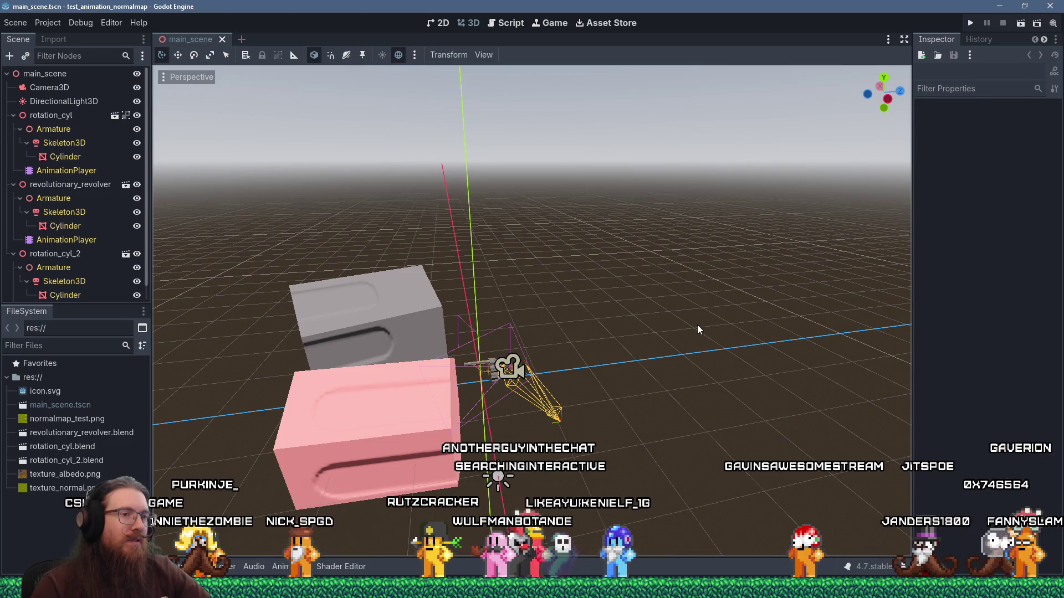
click(969, 25)
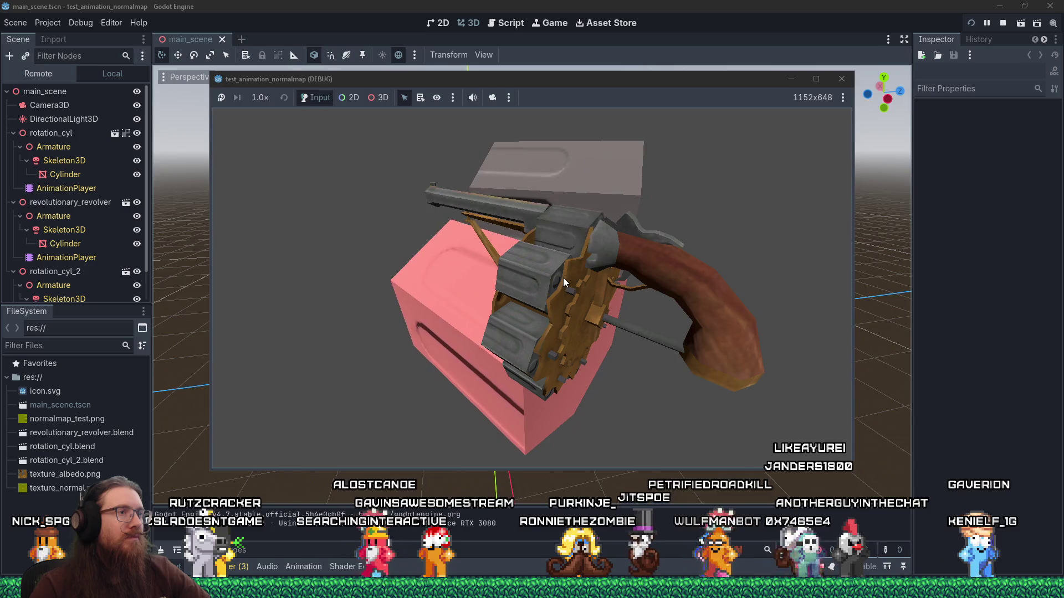
click(839, 78)
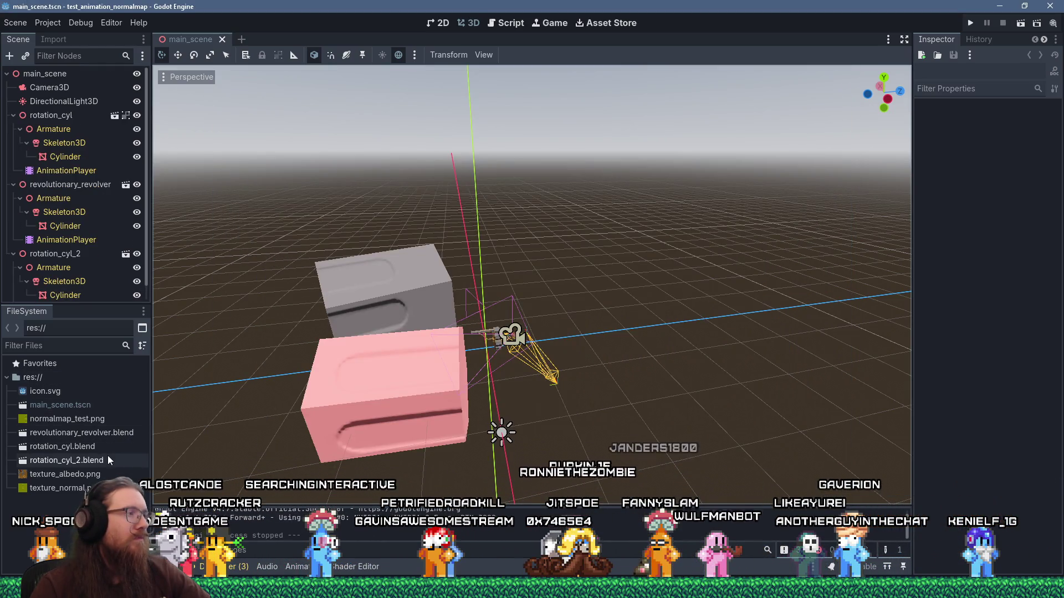
mouse_move(130, 489)
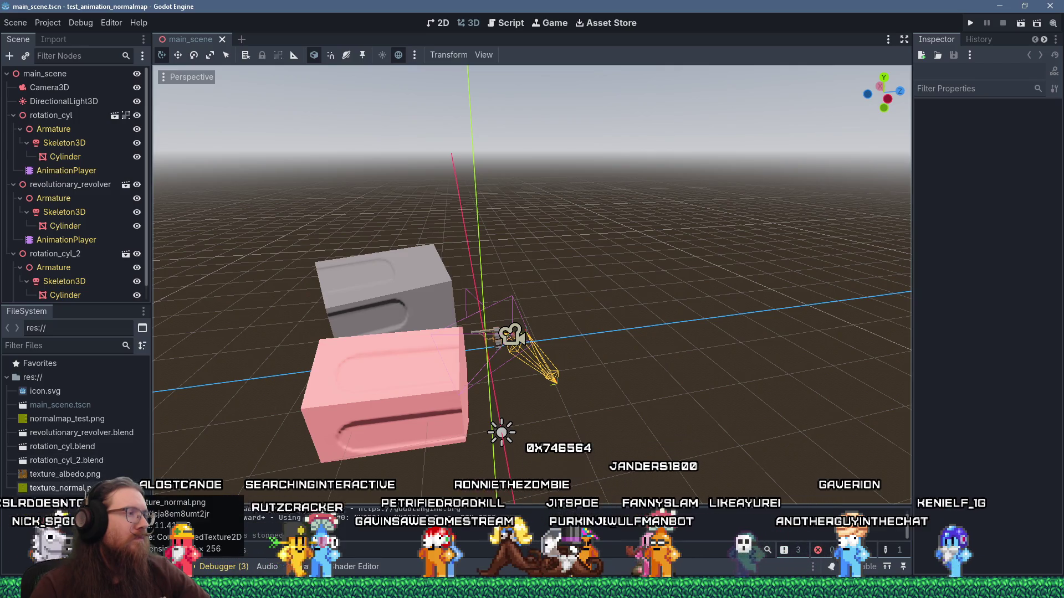
- Quit Godot, delete the .godot cache folder, and reopen project.godot with Godot 4.7
key(ctrl+q)
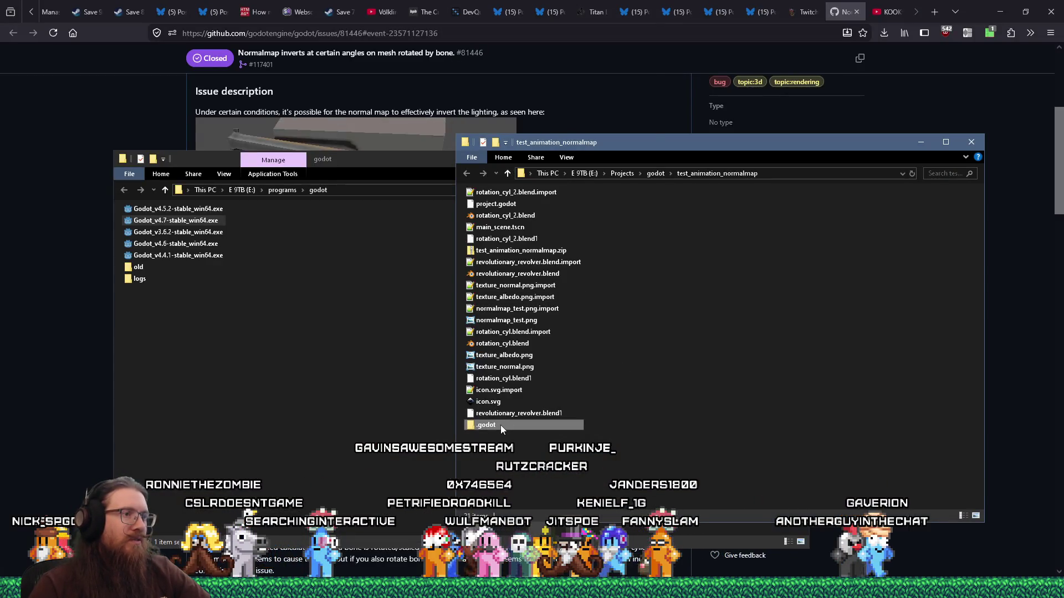
right_click(500, 424)
click(551, 387)
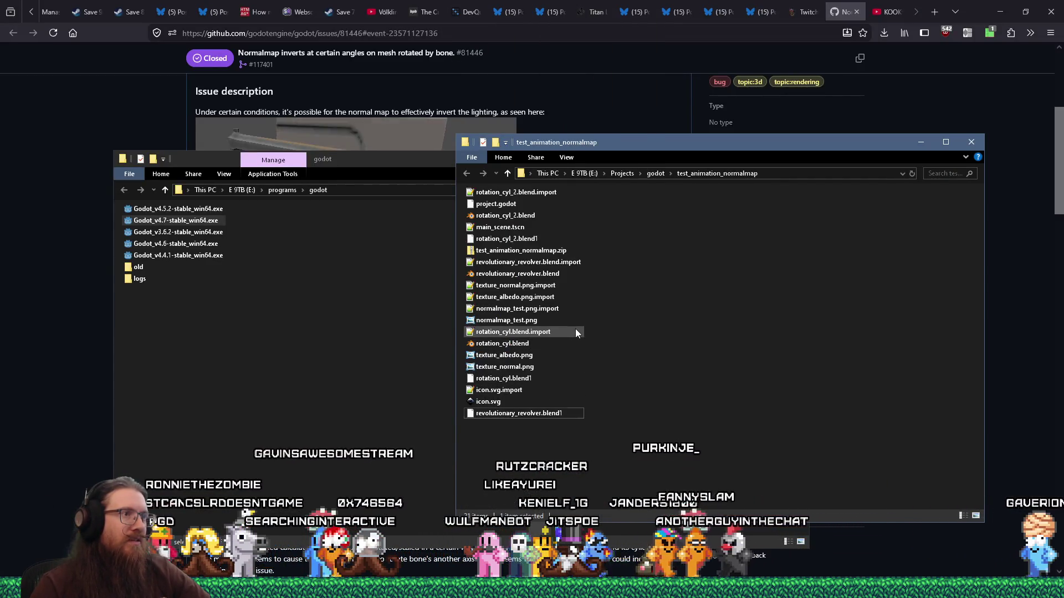
mouse_move(496, 203)
mouse_down()
mouse_move(188, 249)
mouse_move(195, 222)
mouse_up()
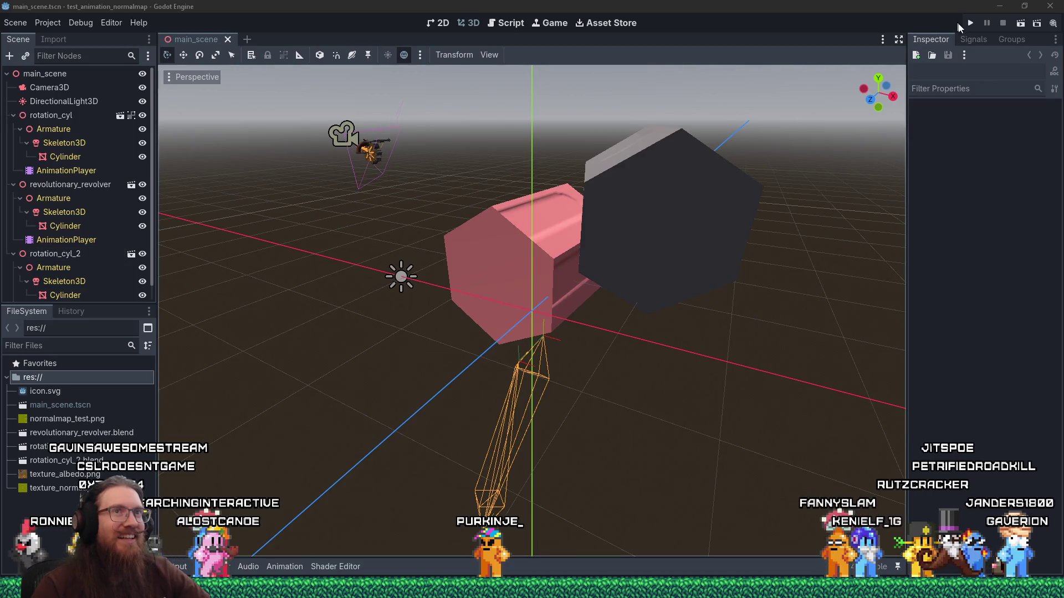
- Run the scene to check the revolver's normal-map shading, then close the game window
click(971, 23)
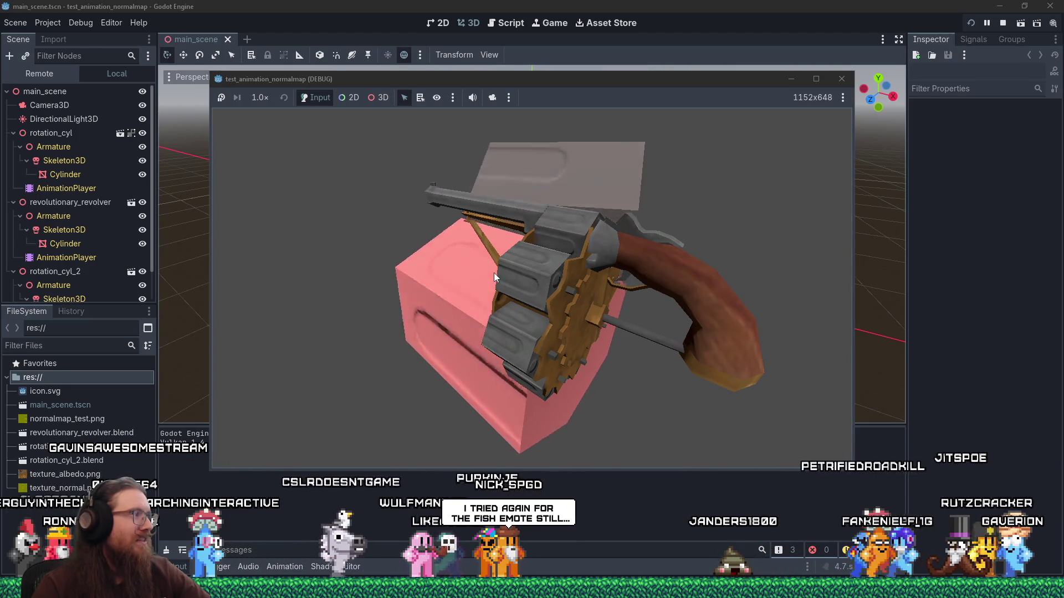
click(835, 80)
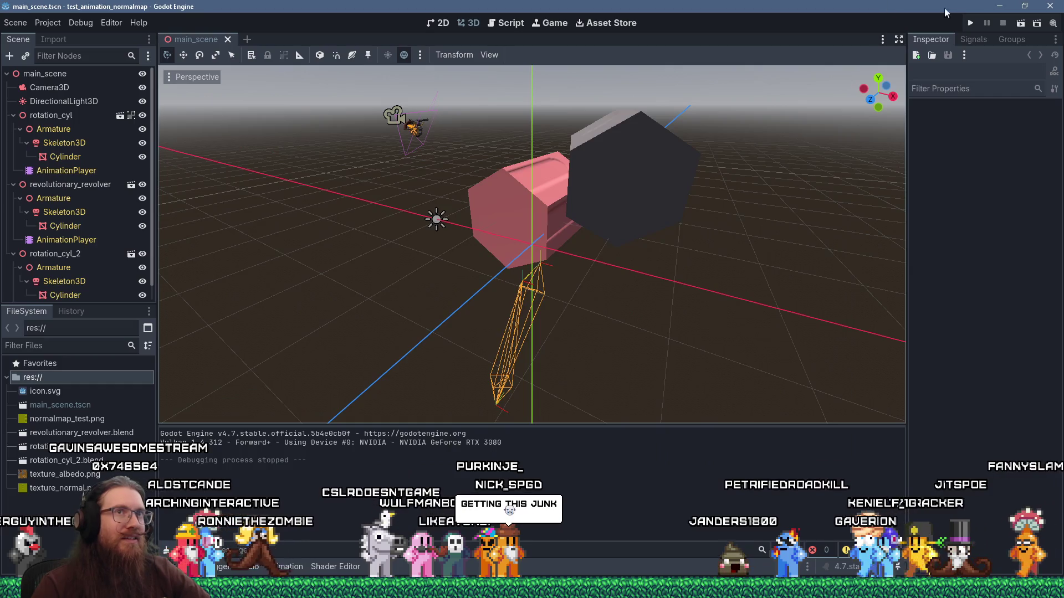
key(alt+Tab)
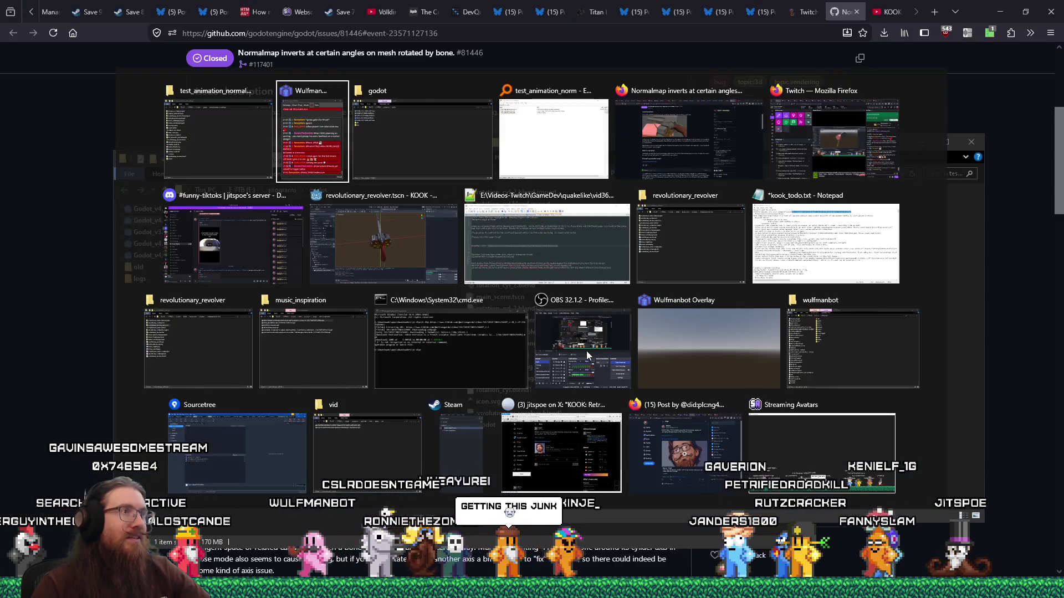
- Post 'I still have the issue in 4.7, and I can't reopen this.' on the issue
key(Tab)
key(Tab)
key(Tab)
scroll(432, 435, down, 10)
scroll(433, 432, down, 15)
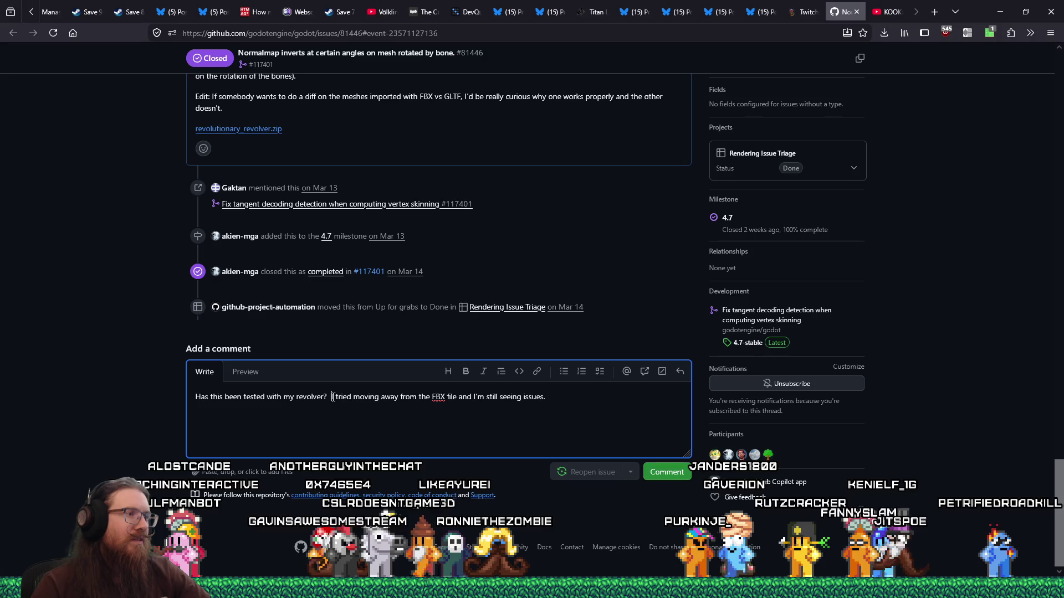
text(I still)
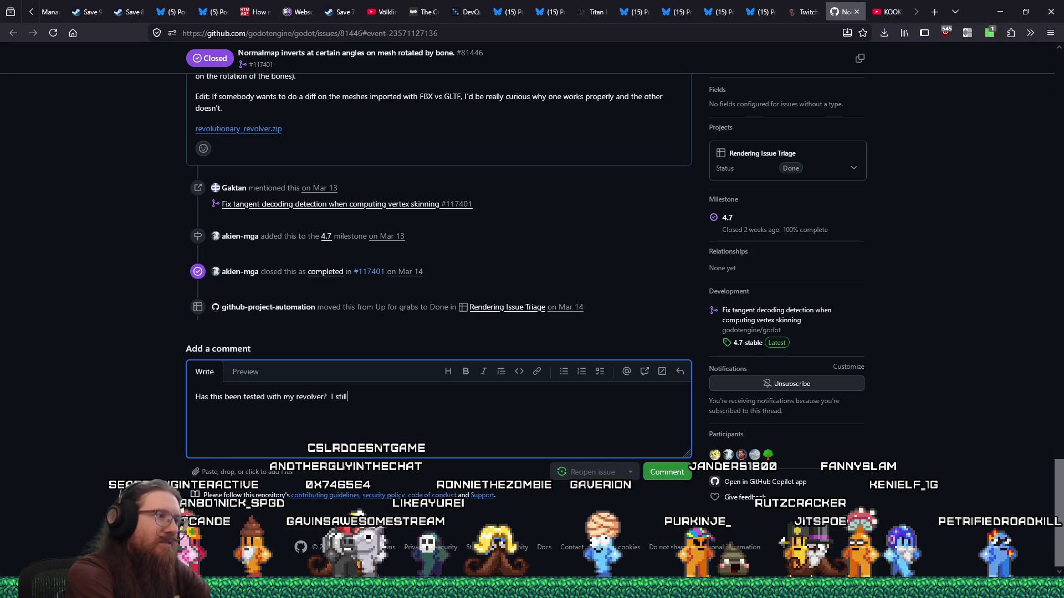
text( have the issue in)
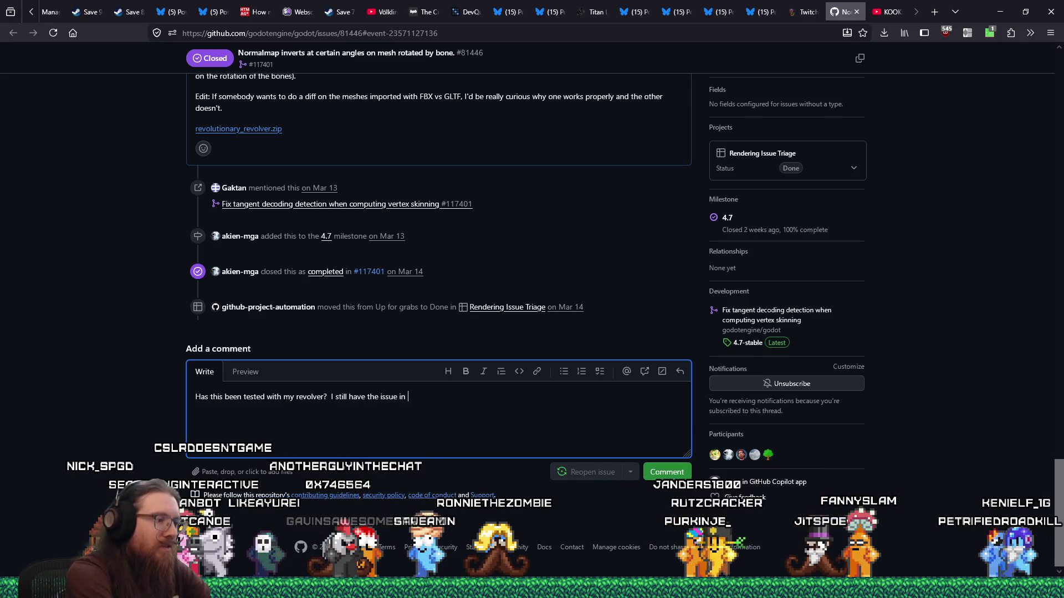
text( 4.7)
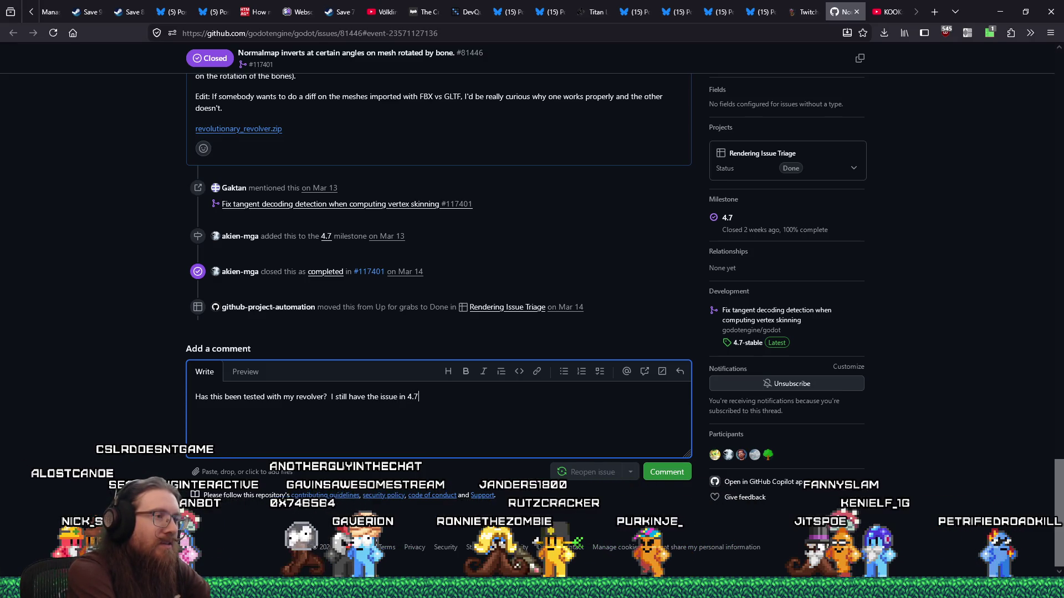
text(, and I can't)
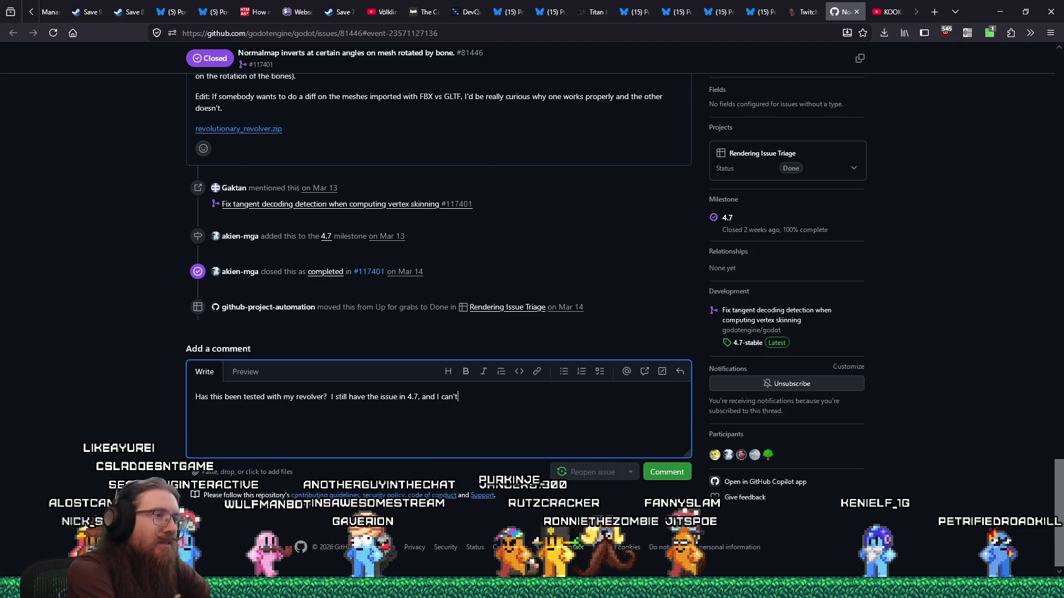
text( reopen this.)
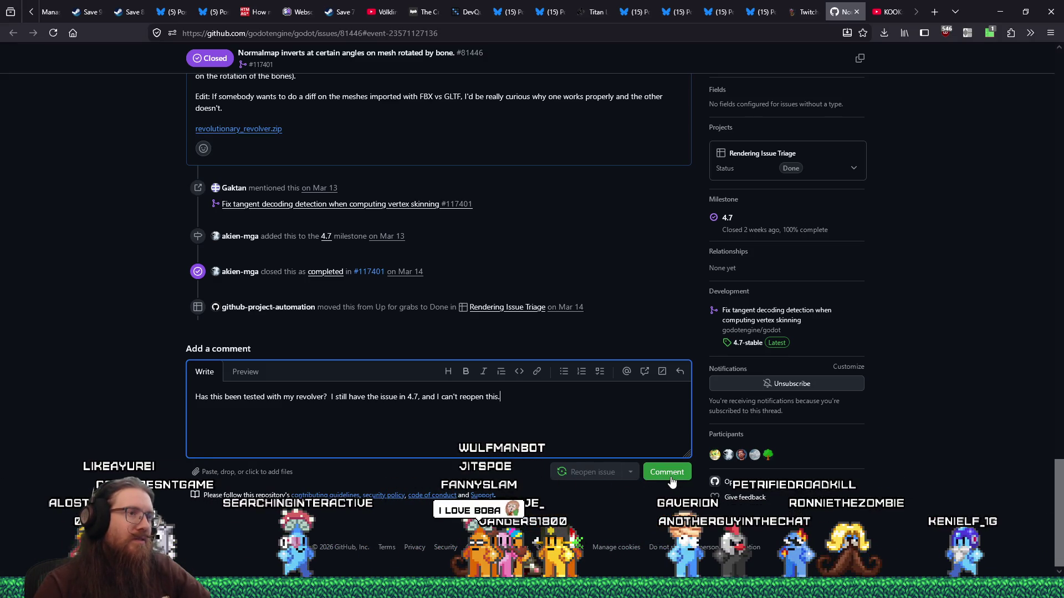
click(667, 472)
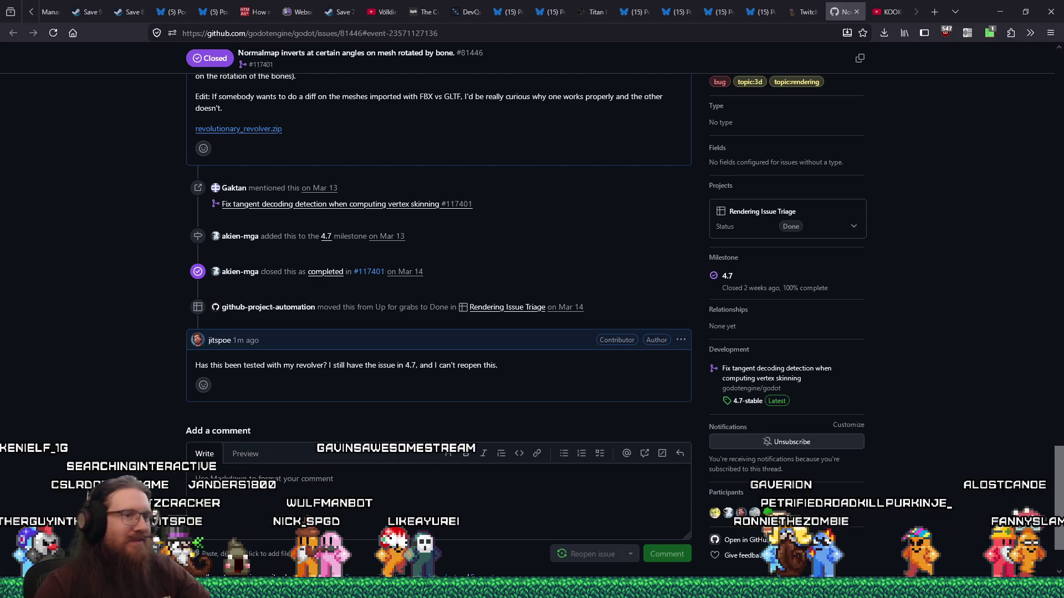
click(906, 587)
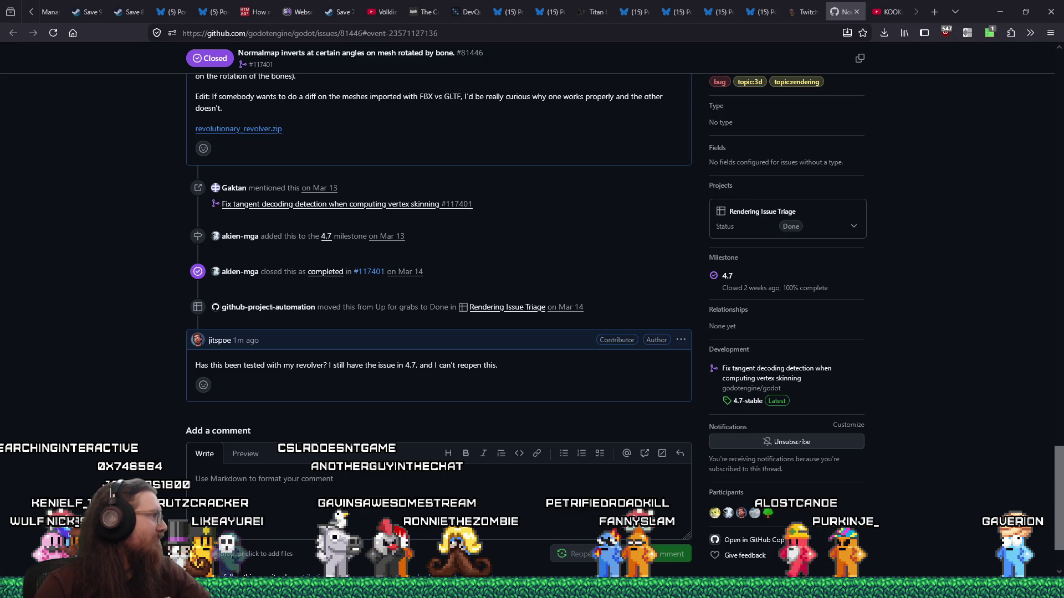
click(907, 559)
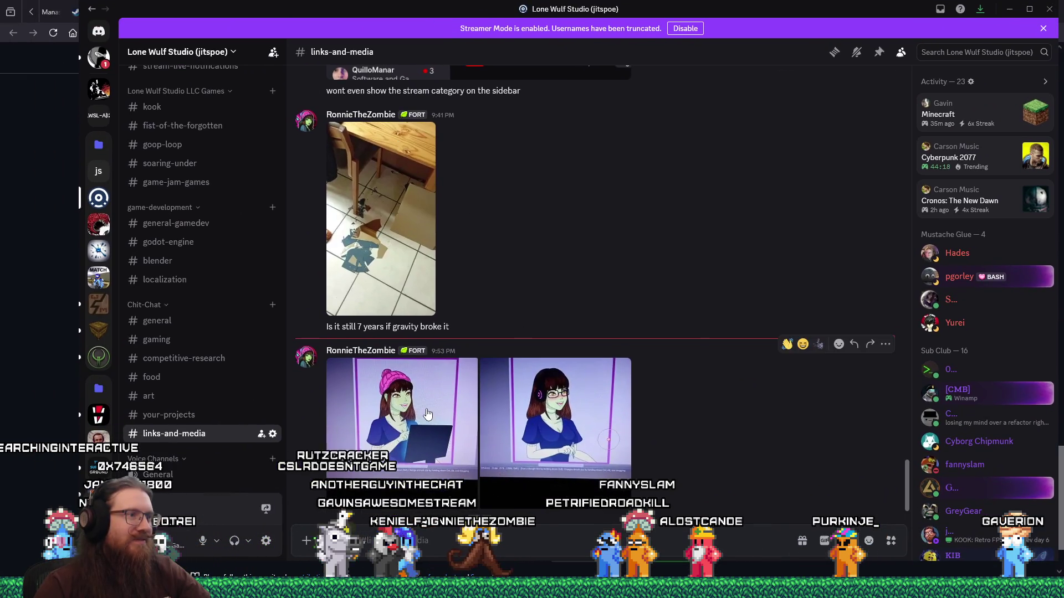
click(427, 414)
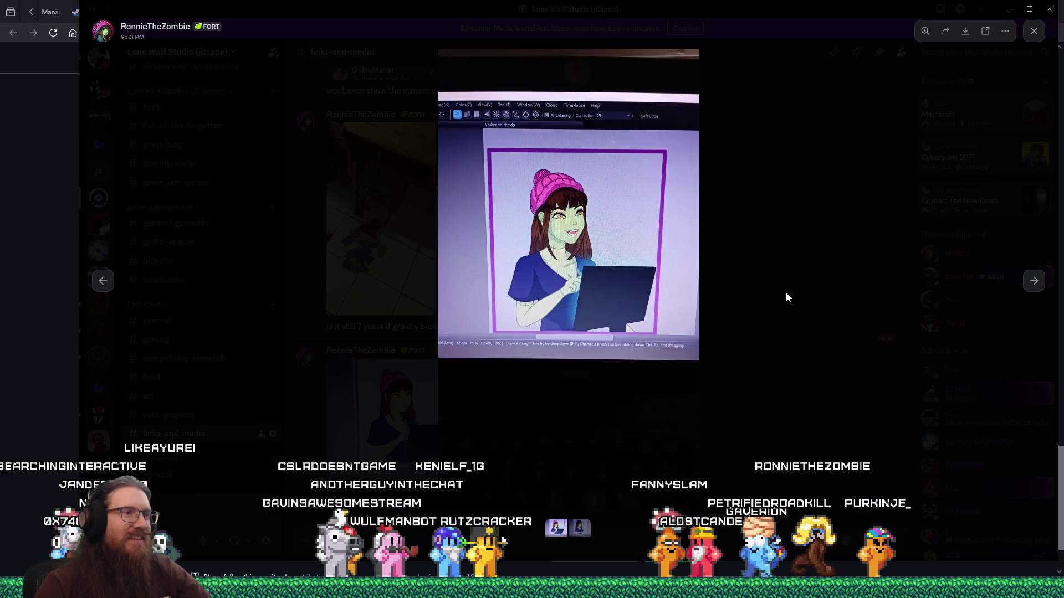
click(1033, 281)
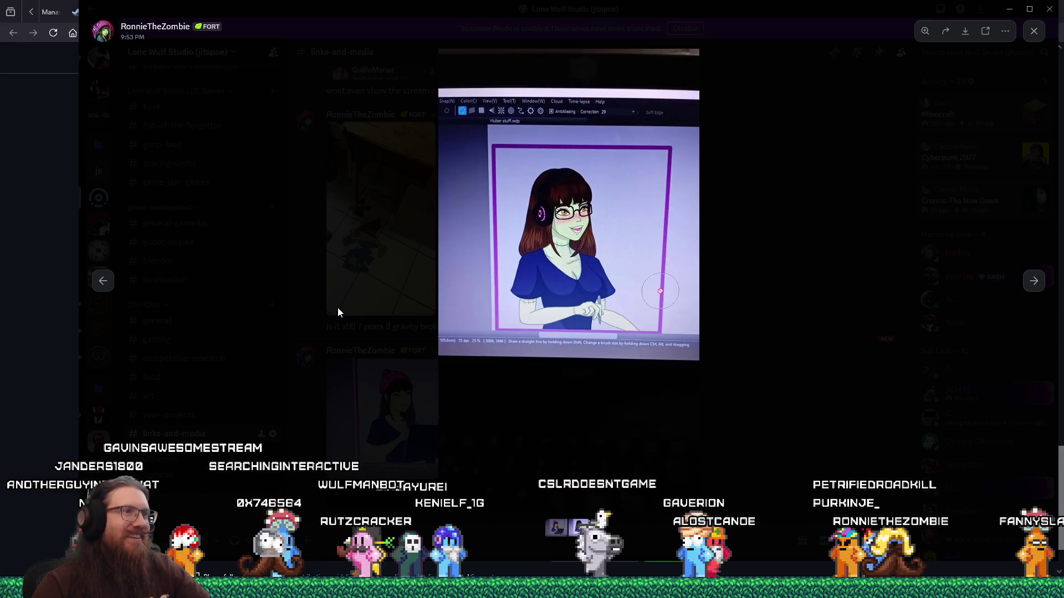
click(102, 284)
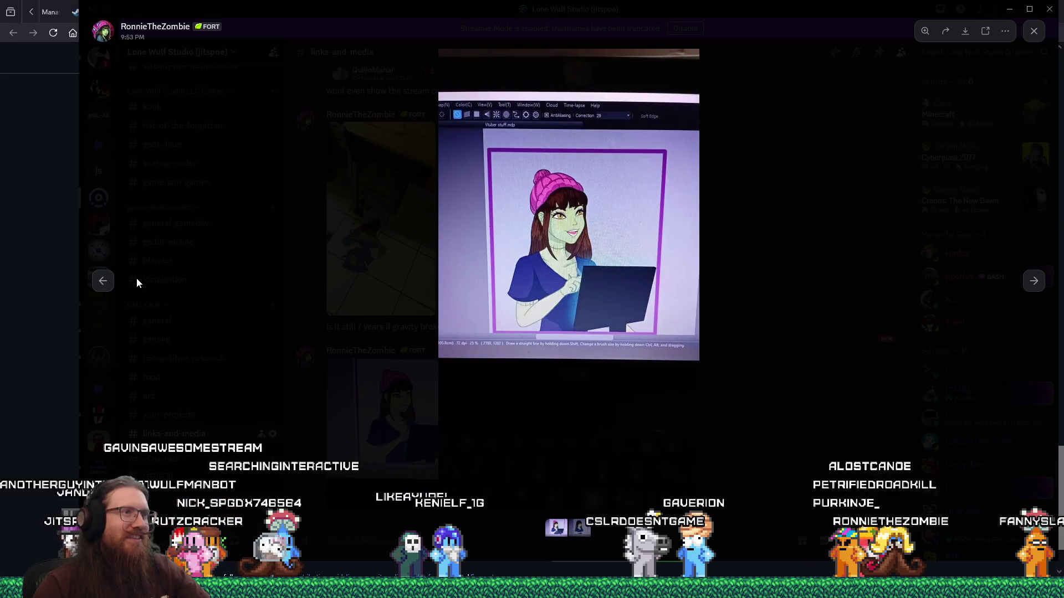
click(1040, 283)
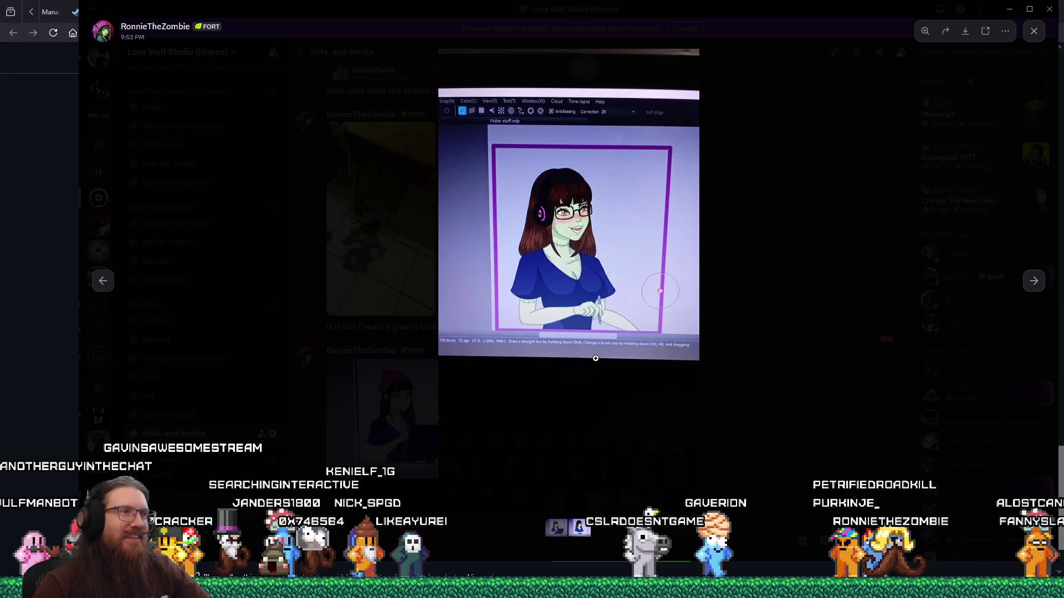
click(1035, 282)
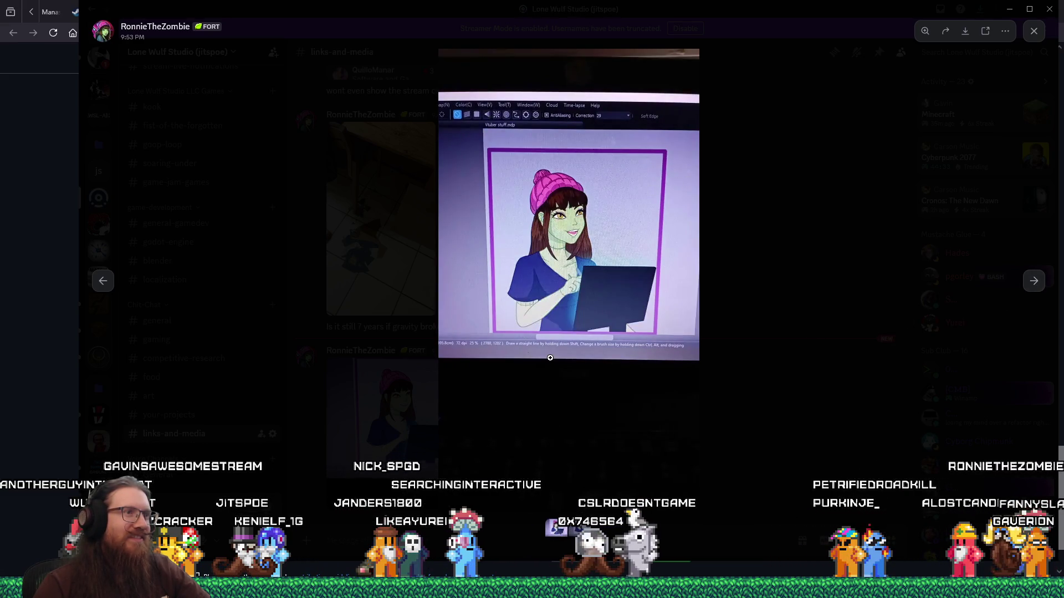
click(98, 284)
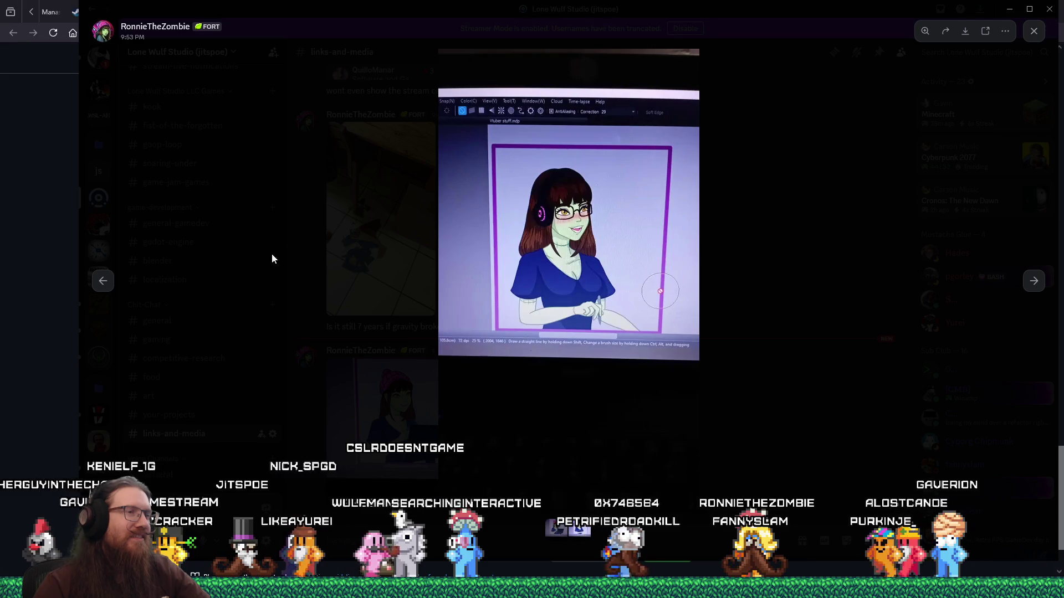
click(1035, 282)
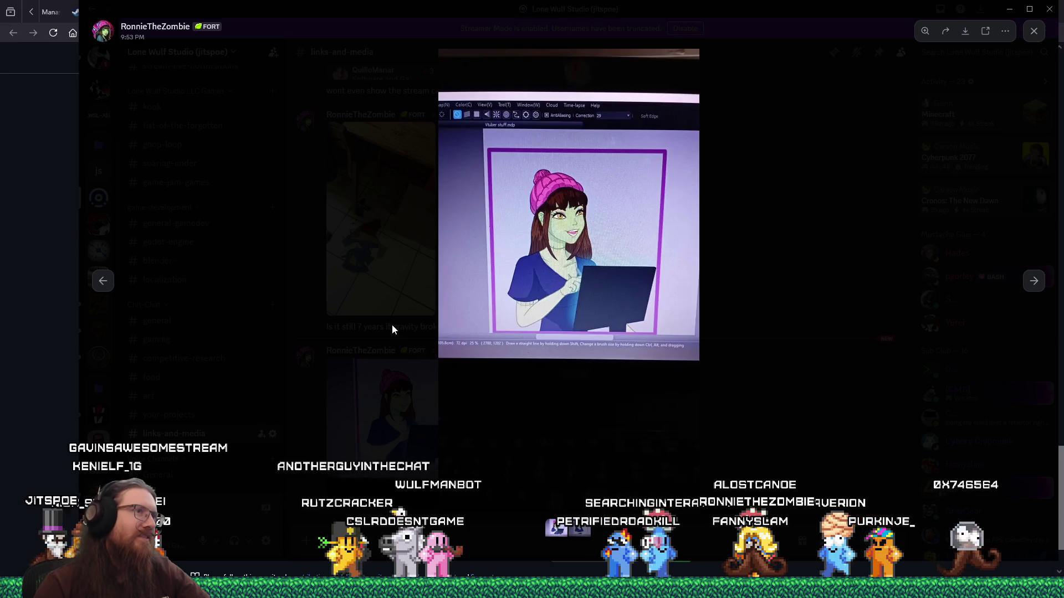
click(103, 282)
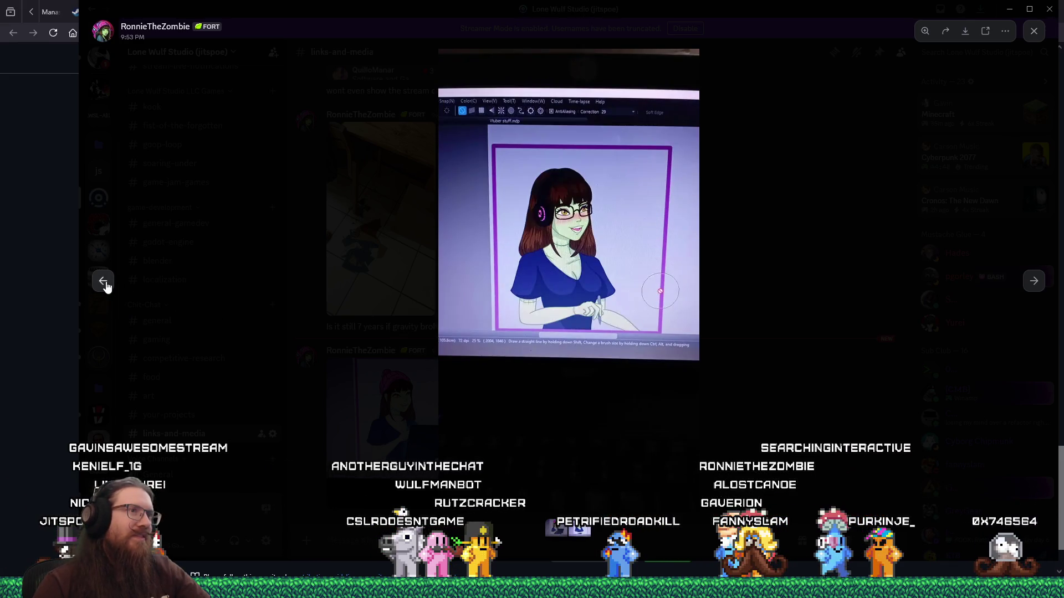
click(1034, 282)
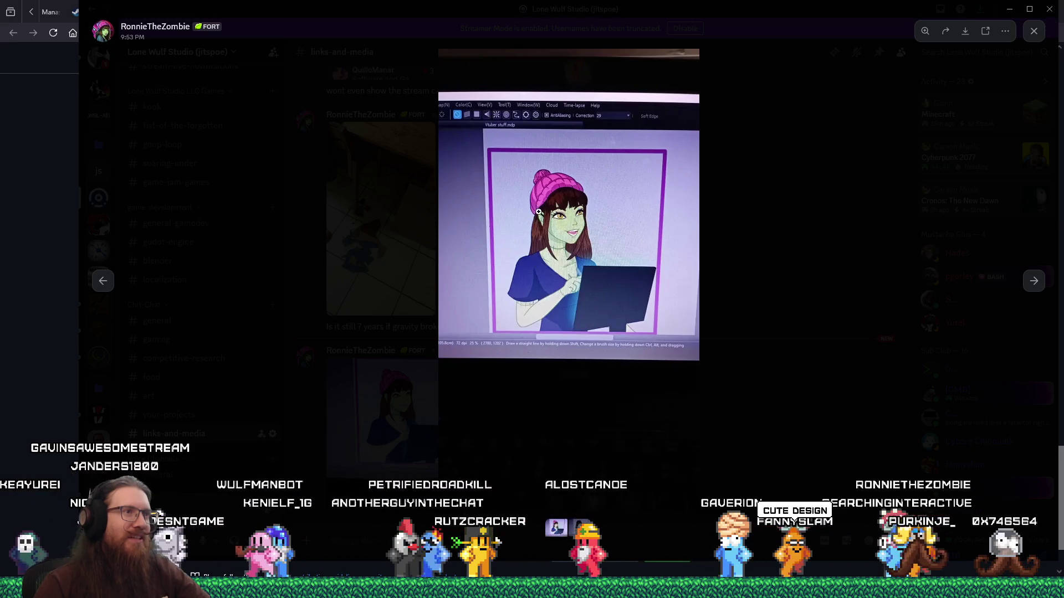
click(103, 281)
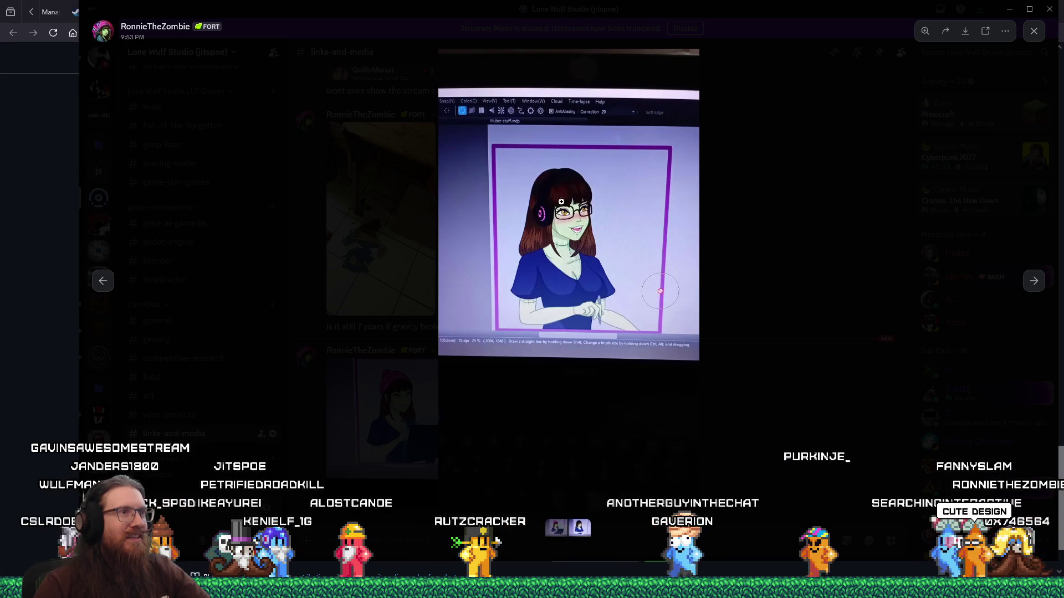
click(1032, 283)
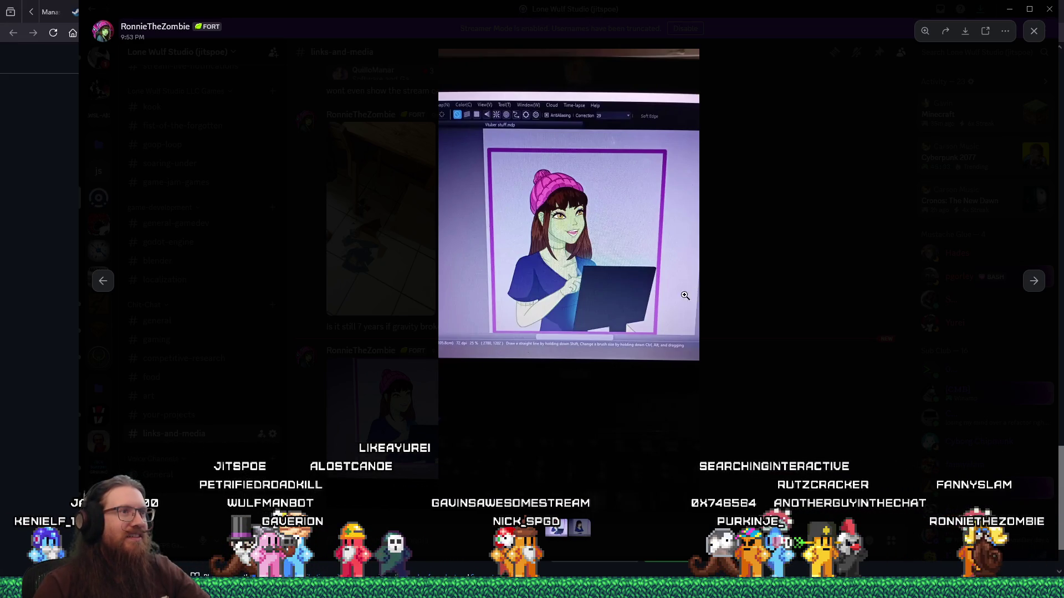
click(1034, 281)
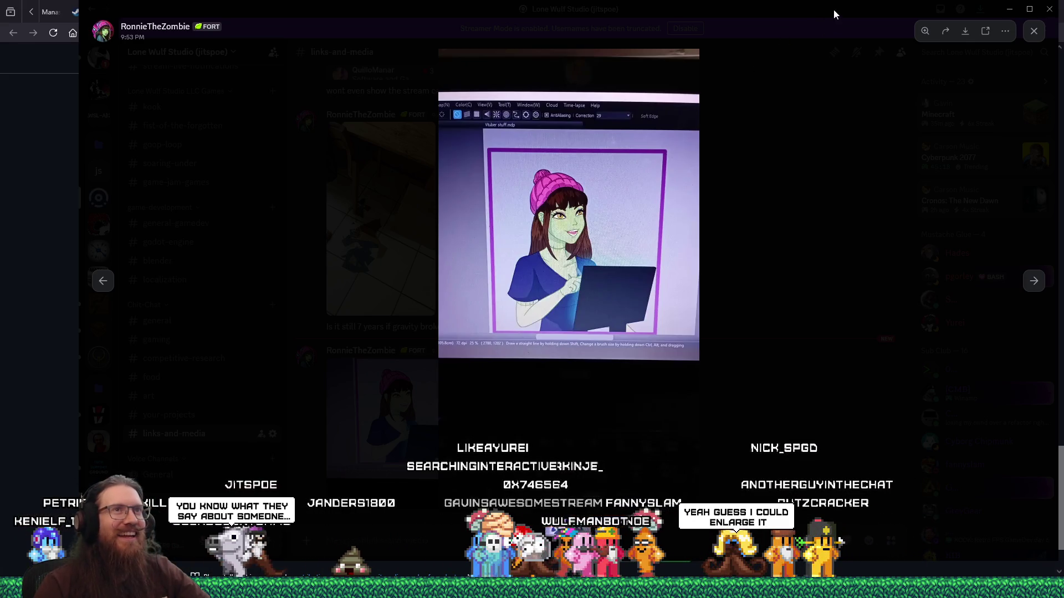
key(alt+Tab)
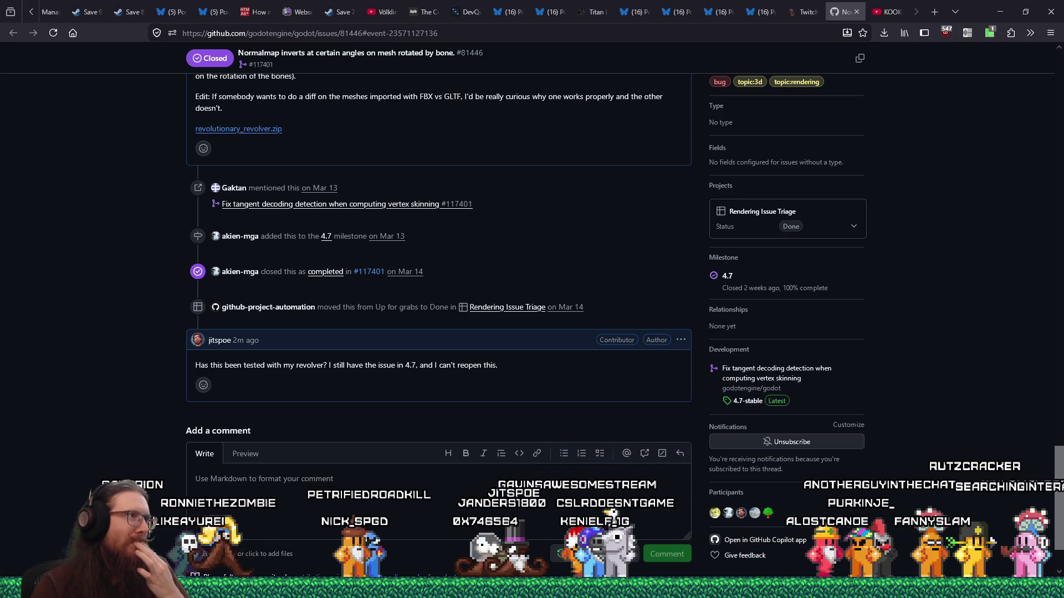
- Copy the issue #81446 web address from the address bar
scroll(157, 342, up, 15)
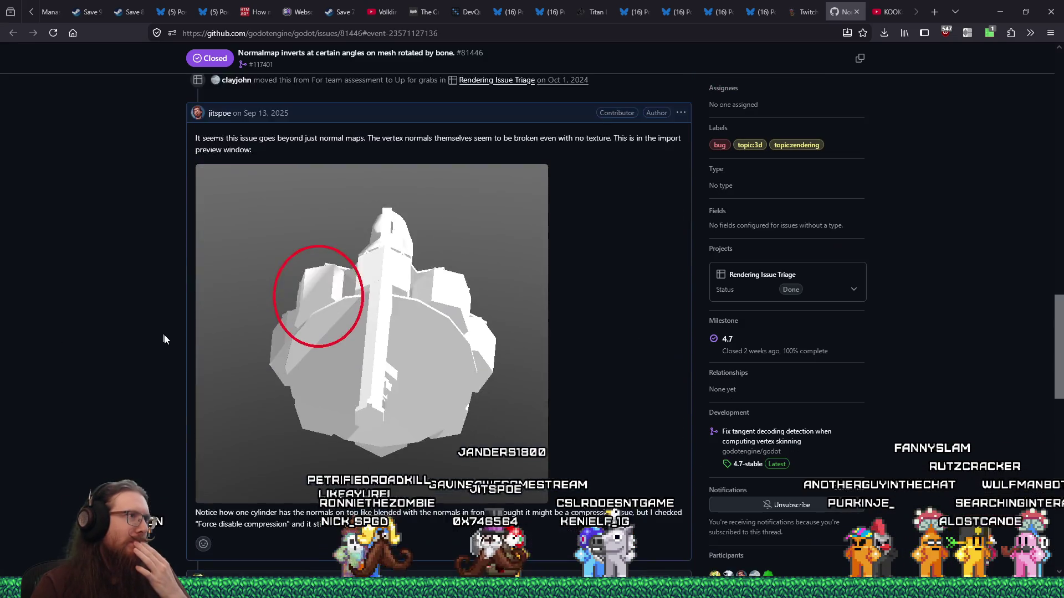
scroll(164, 339, up, 4)
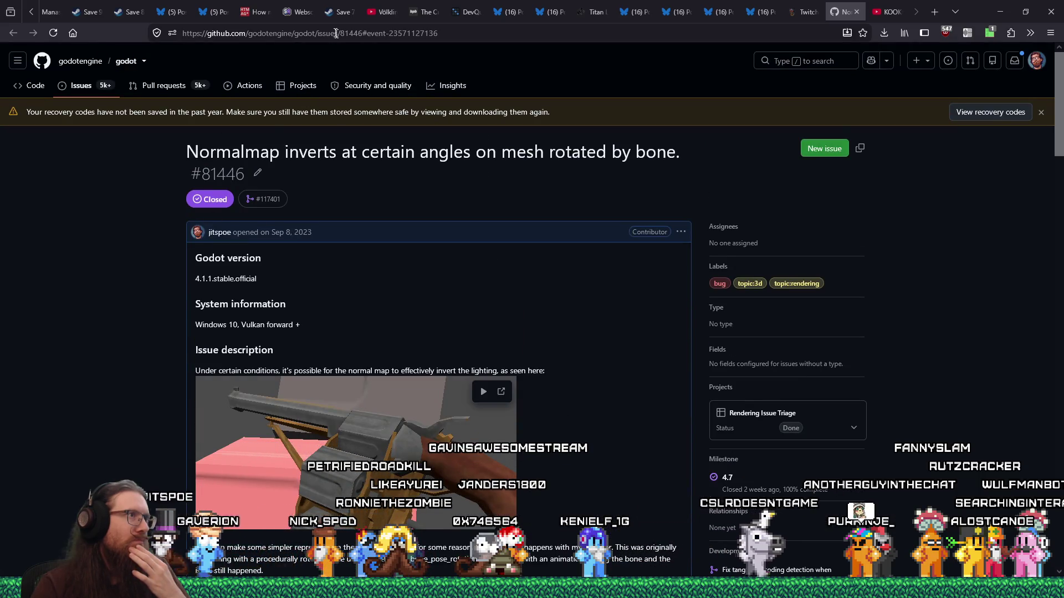
click(359, 34)
drag(363, 34, 182, 33)
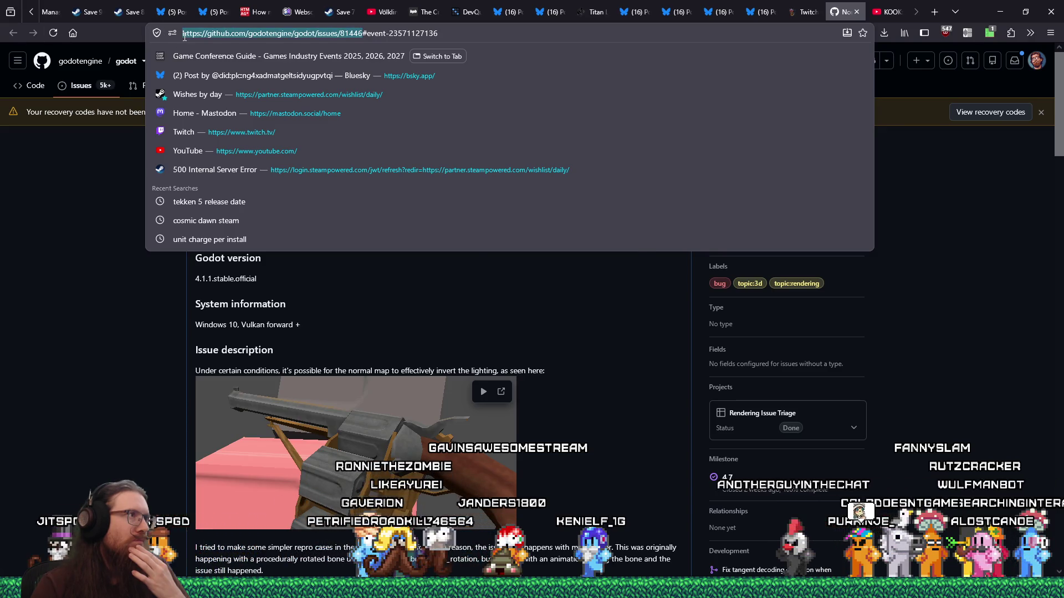
right_click(183, 34)
click(202, 109)
- Open the linked fix pull request #117401 from the issue timeline
scroll(150, 331, down, 6)
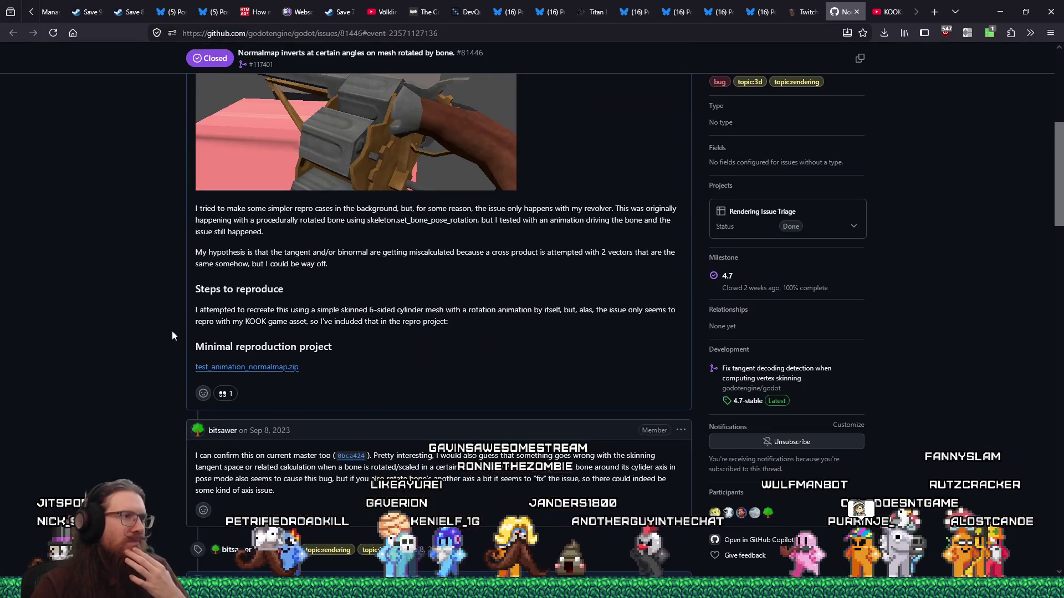
scroll(419, 369, down, 20)
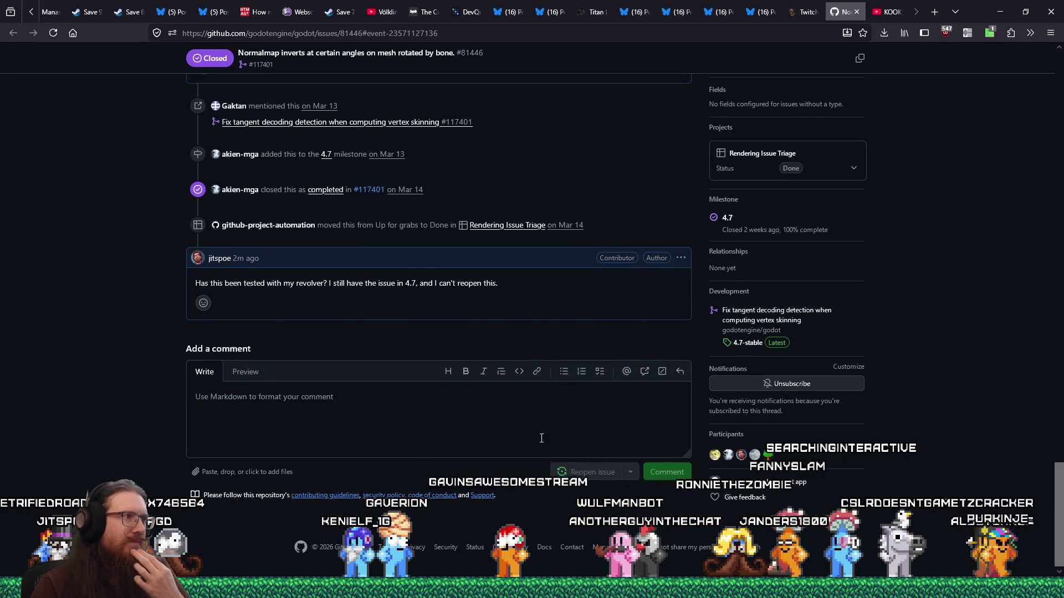
scroll(541, 439, up, 4)
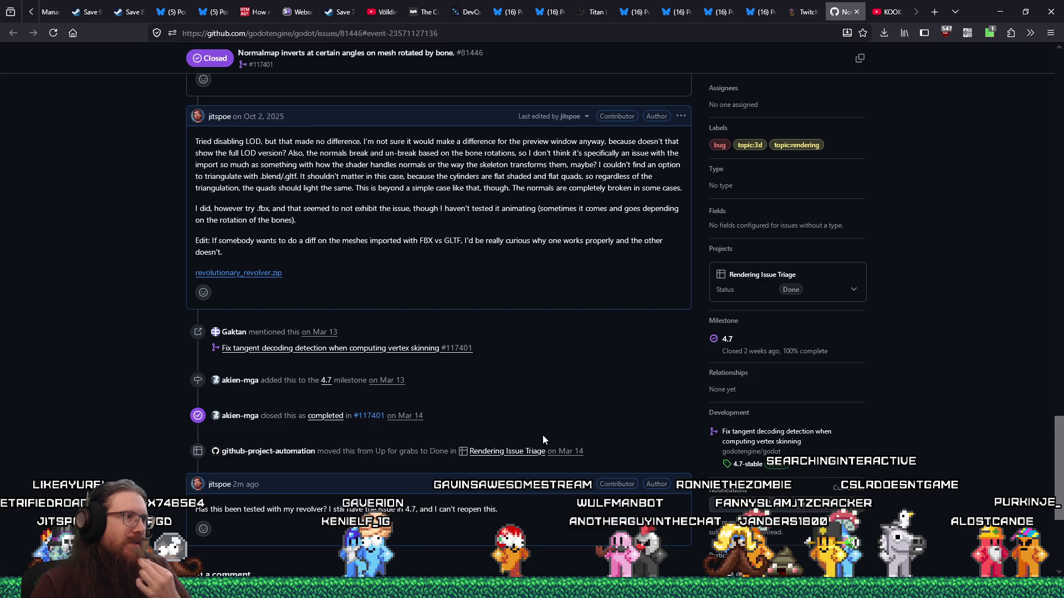
click(394, 349)
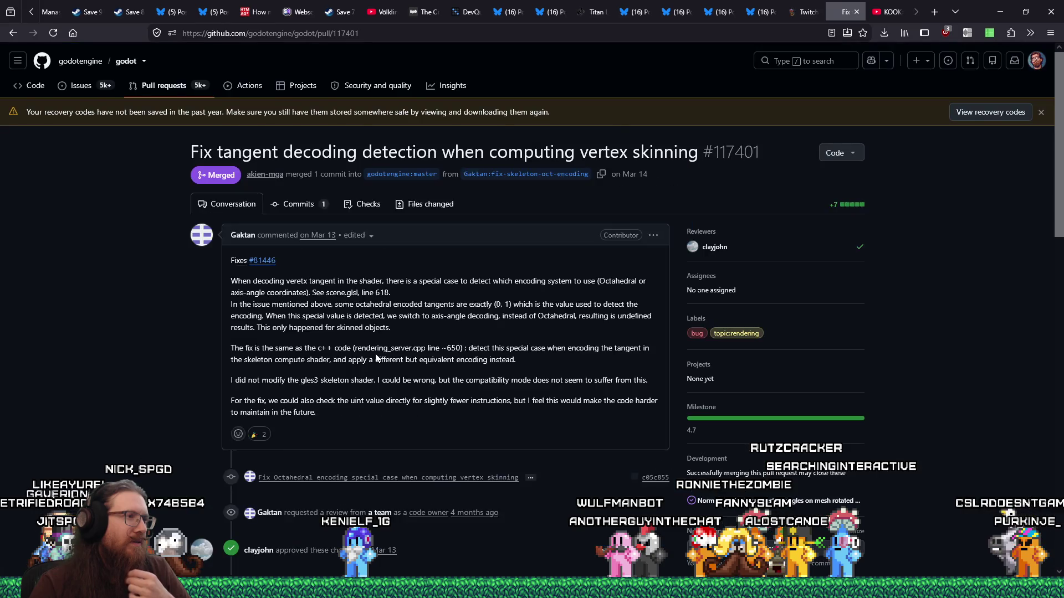
scroll(376, 358, down, 10)
scroll(375, 359, up, 2)
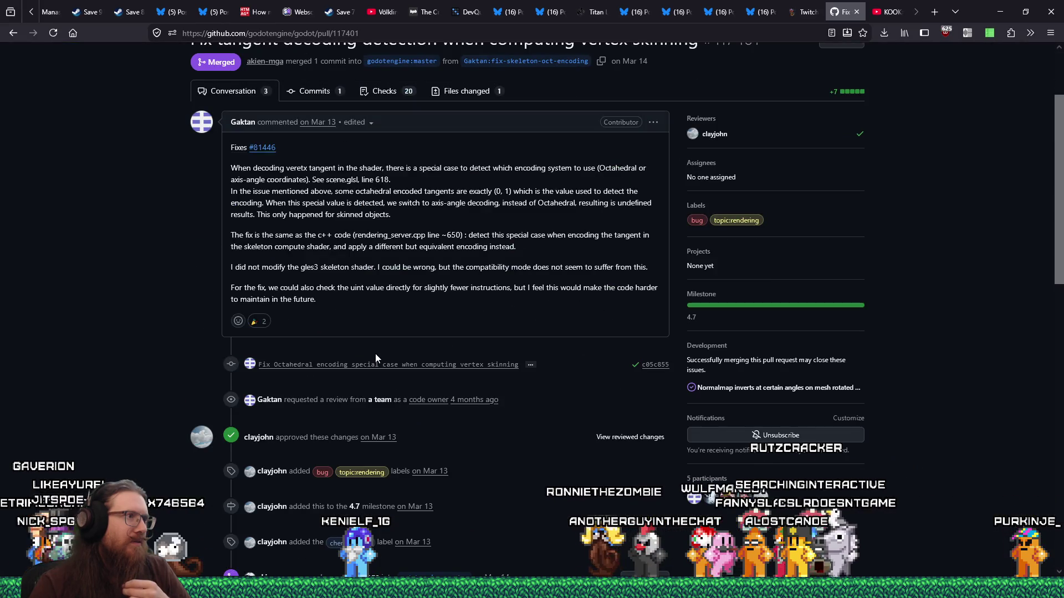
click(262, 148)
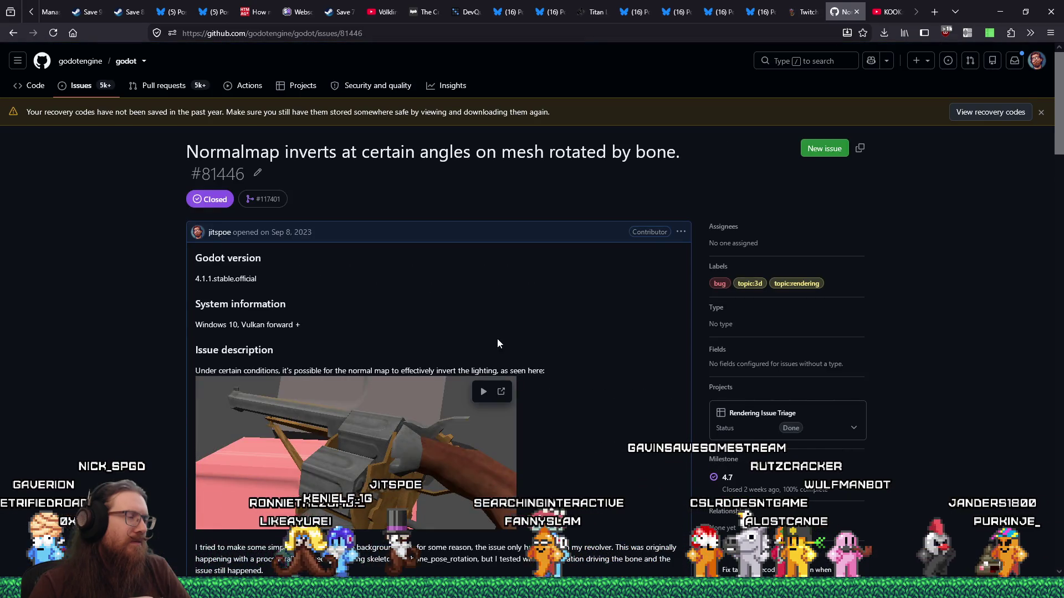
scroll(497, 340, down, 12)
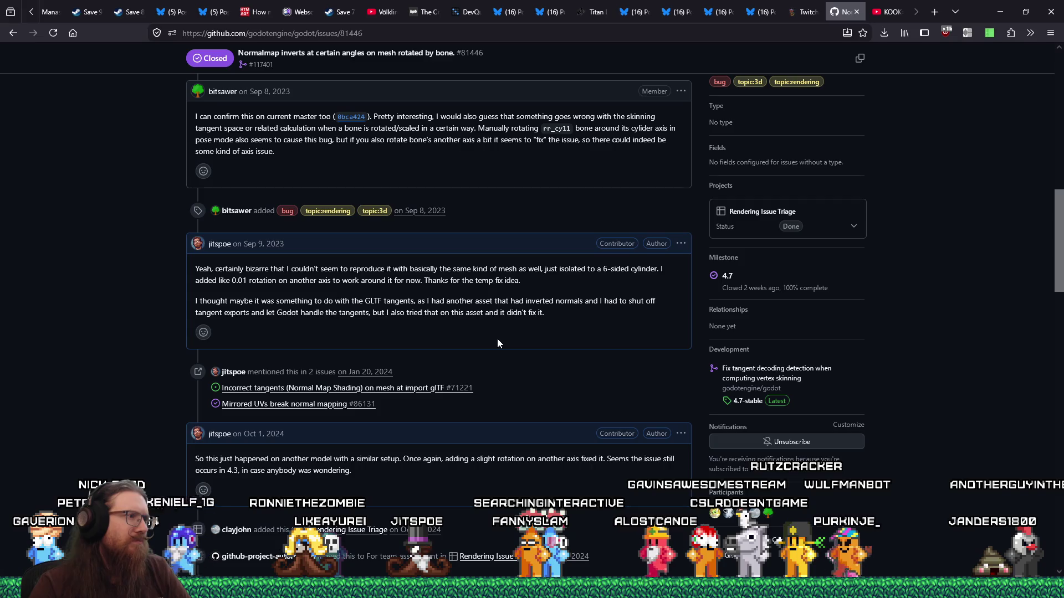
key(alt+Left)
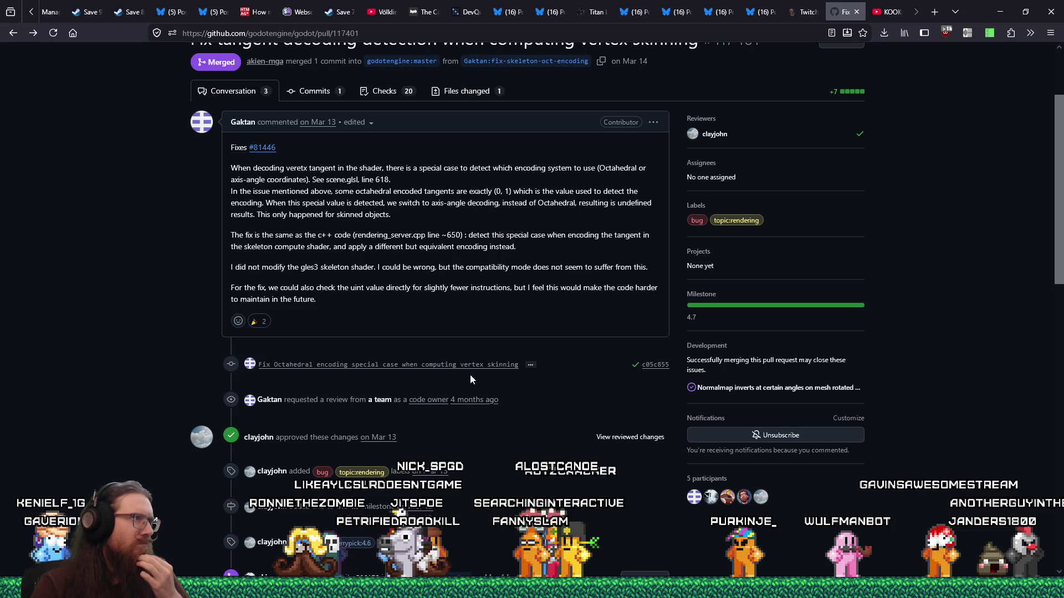
scroll(469, 375, down, 6)
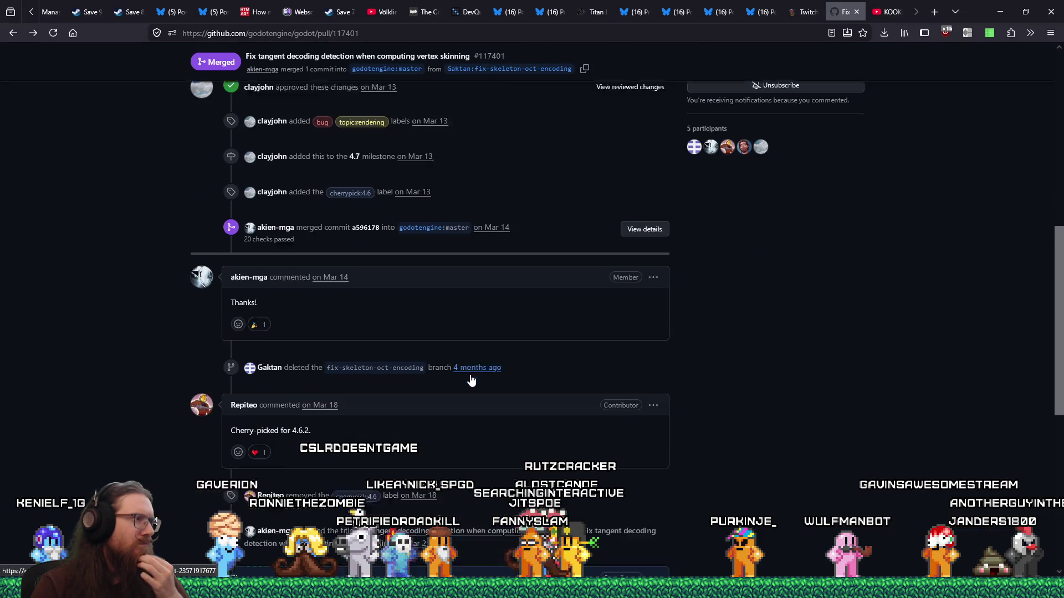
scroll(471, 379, down, 5)
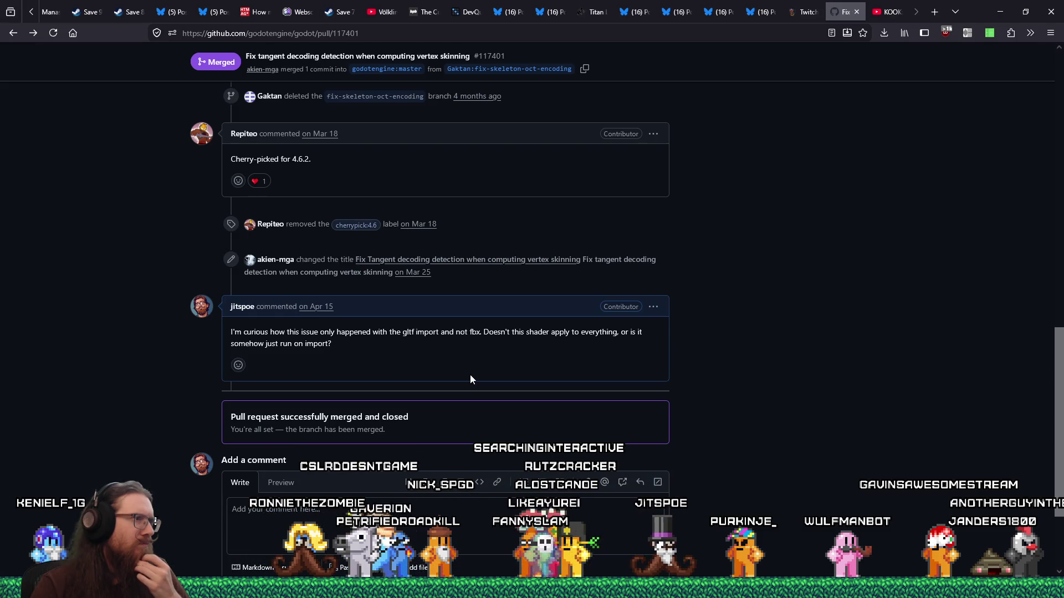
scroll(470, 379, down, 2)
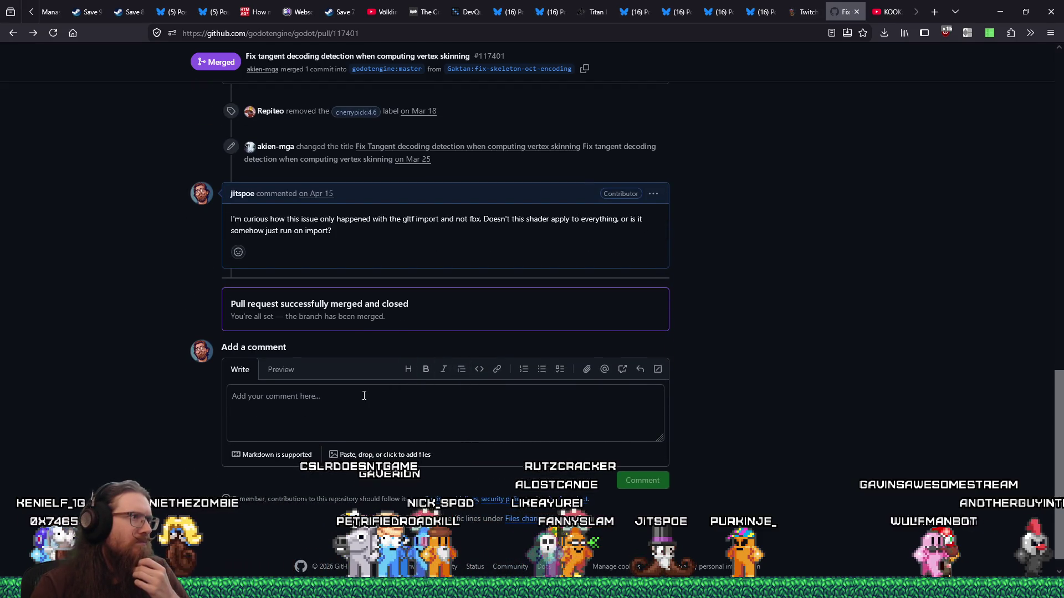
click(345, 410)
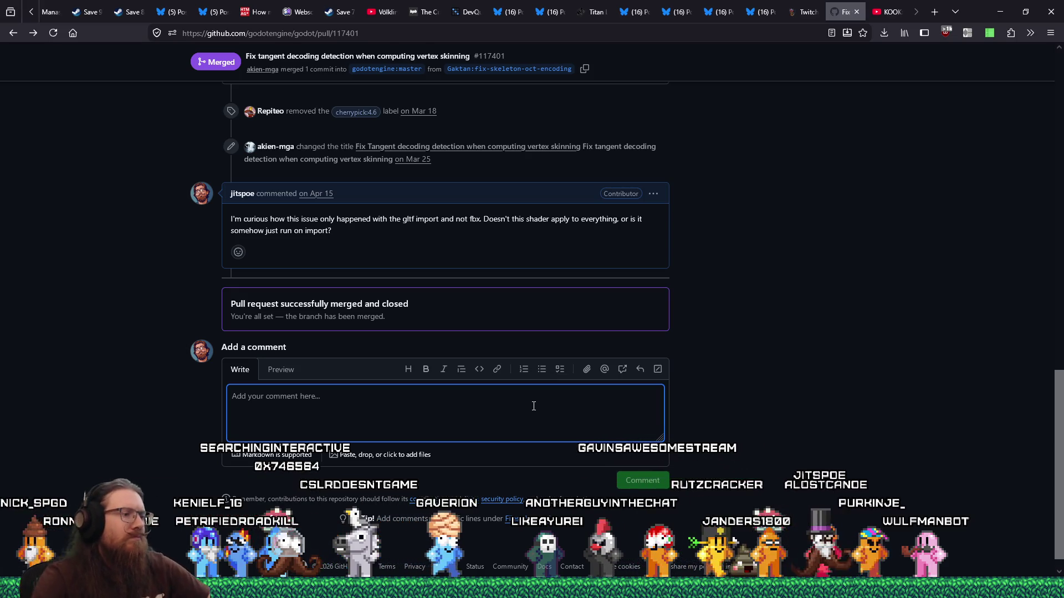
- Comment on PR #117401 that the bug persists in 4.7, asking whether the revolver MRP was tested
text(I'm still)
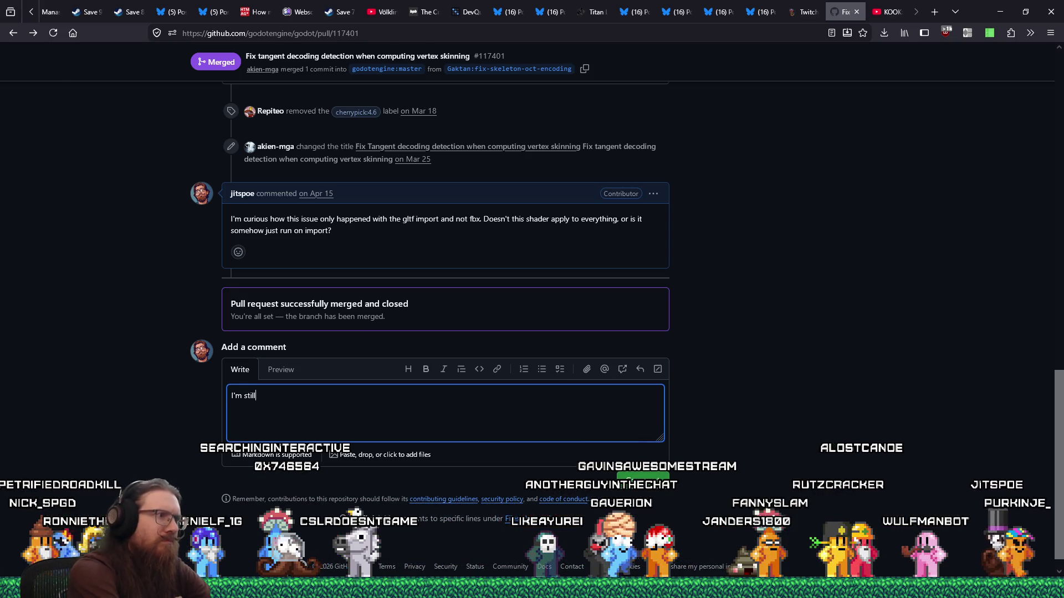
text( geting the issue in )
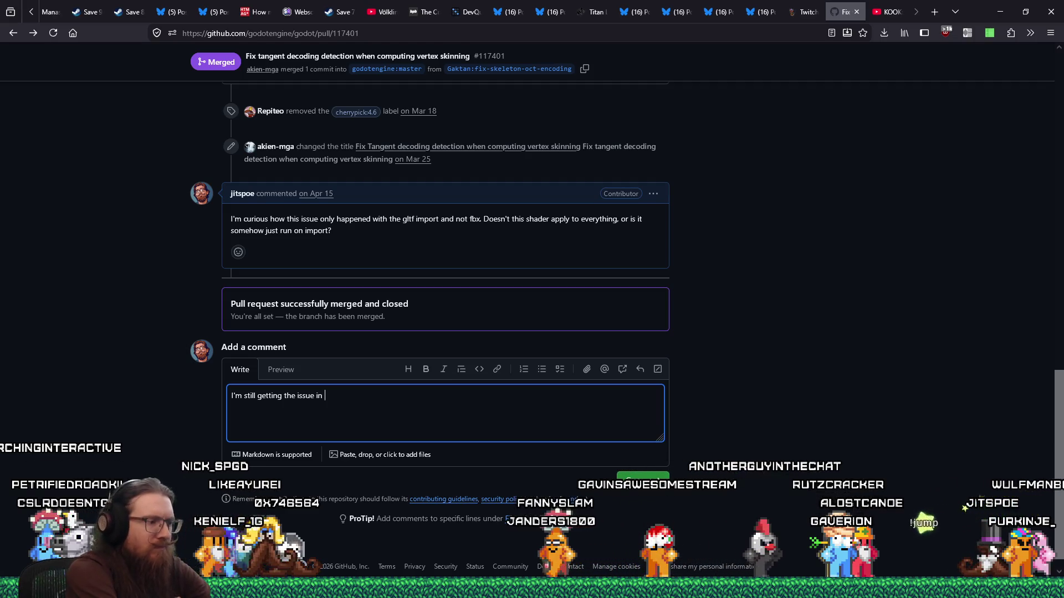
text(4.7.  Did you test thing)
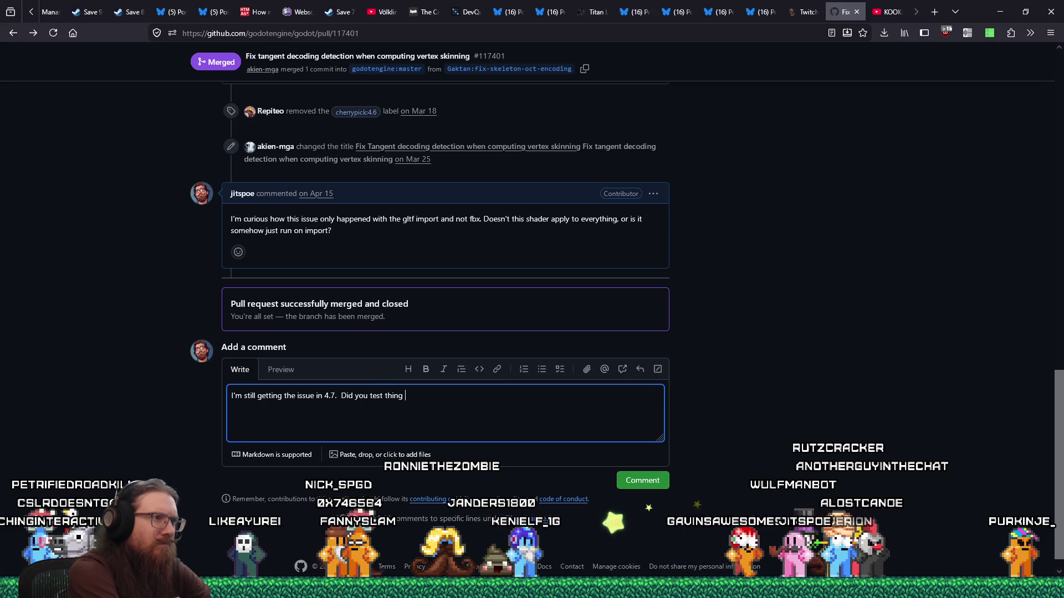
text(st this with the revalve)
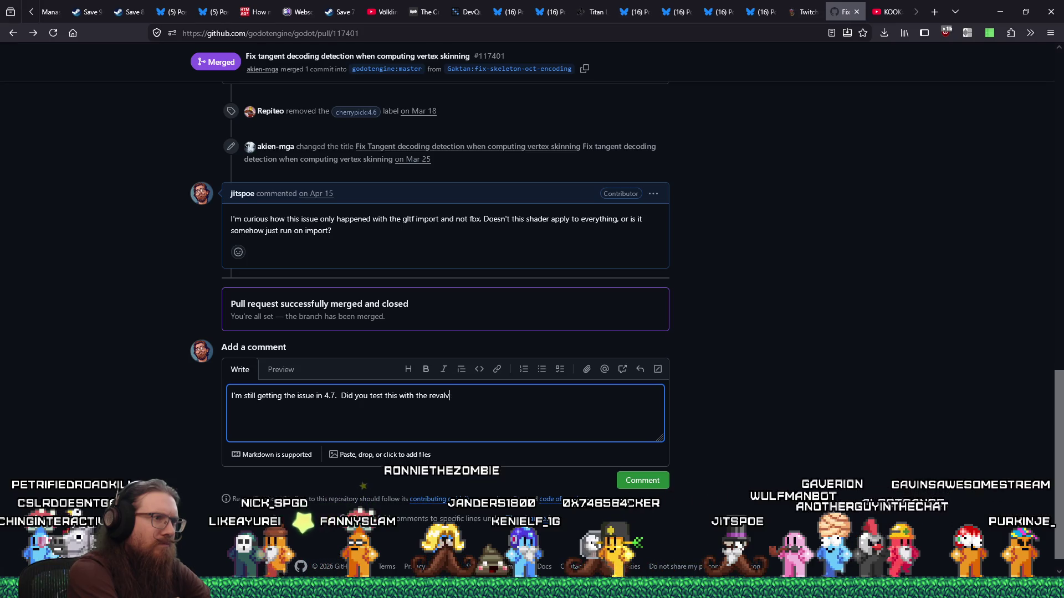
key(BackSpace)
key(BackSpace)
key(BackSpace)
text(olver MR)
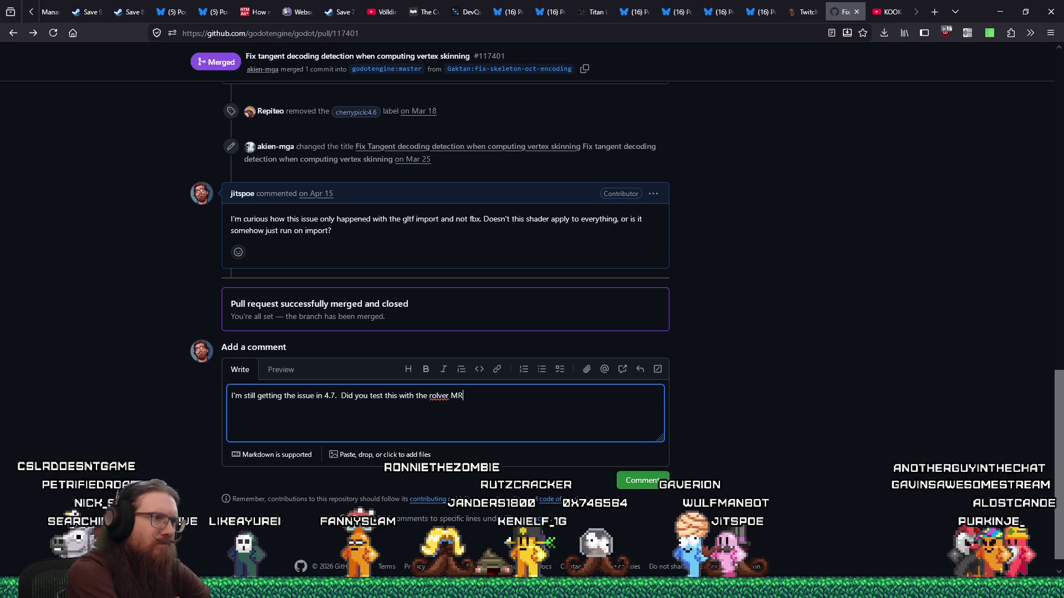
key(BackSpace)
key(BackSpace)
key(BackSpace)
key(BackSpace)
key(BackSpace)
key(BackSpace)
key(BackSpace)
text(volv)
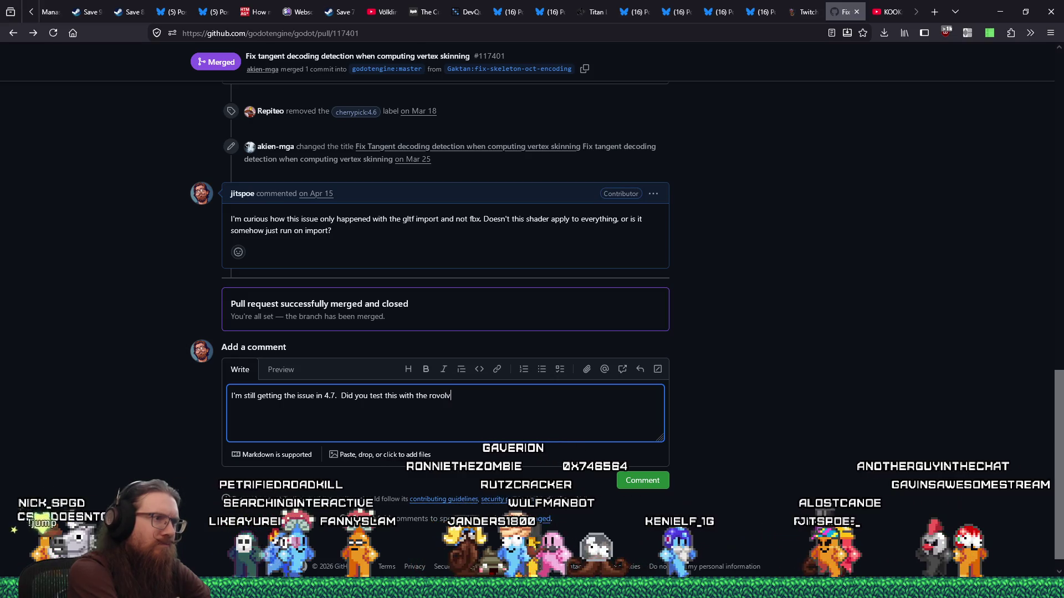
key(BackSpace)
key(BackSpace)
key(BackSpace)
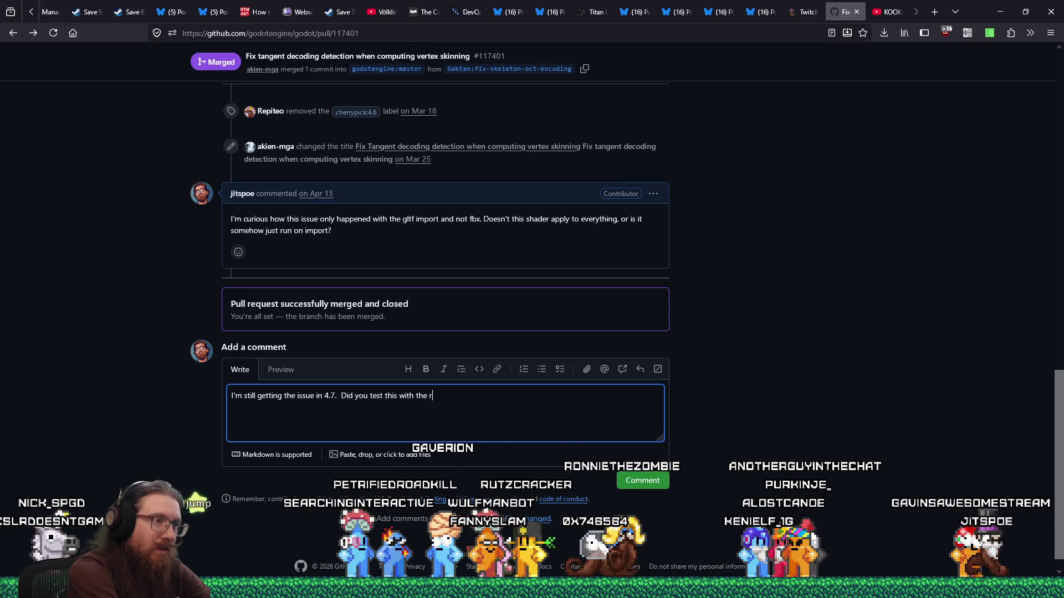
text(evolver MRP in https://github.com/godotengine/godot/issues/81446?)
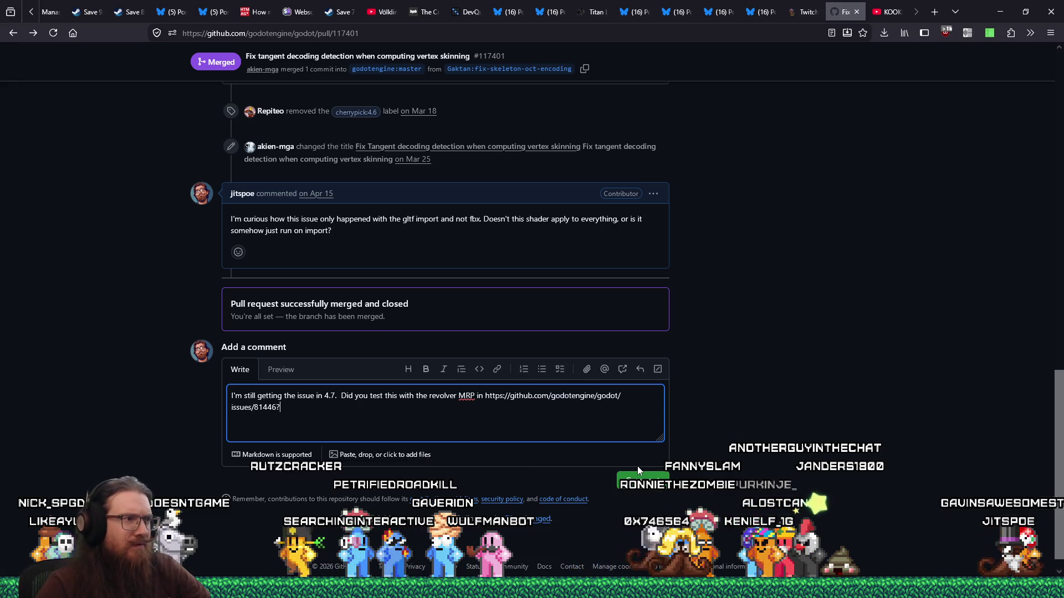
click(645, 483)
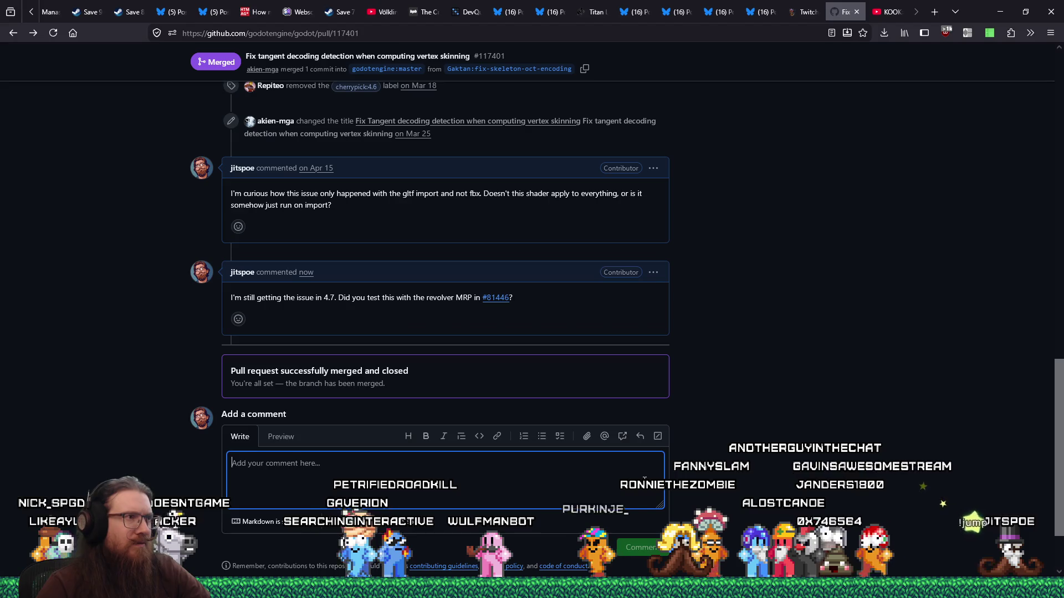
scroll(644, 481, up, 3)
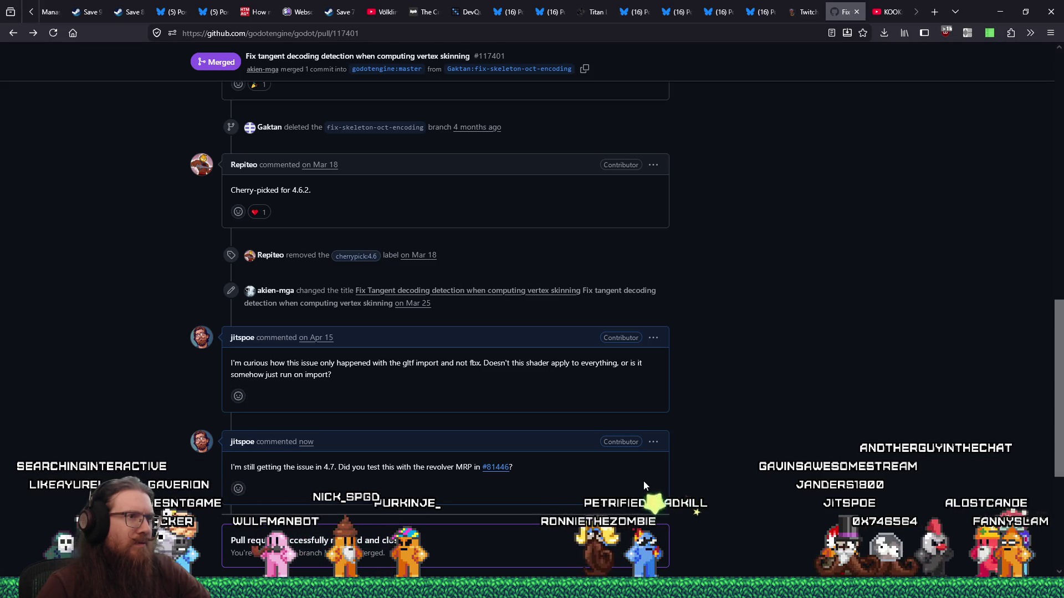
scroll(538, 446, up, 15)
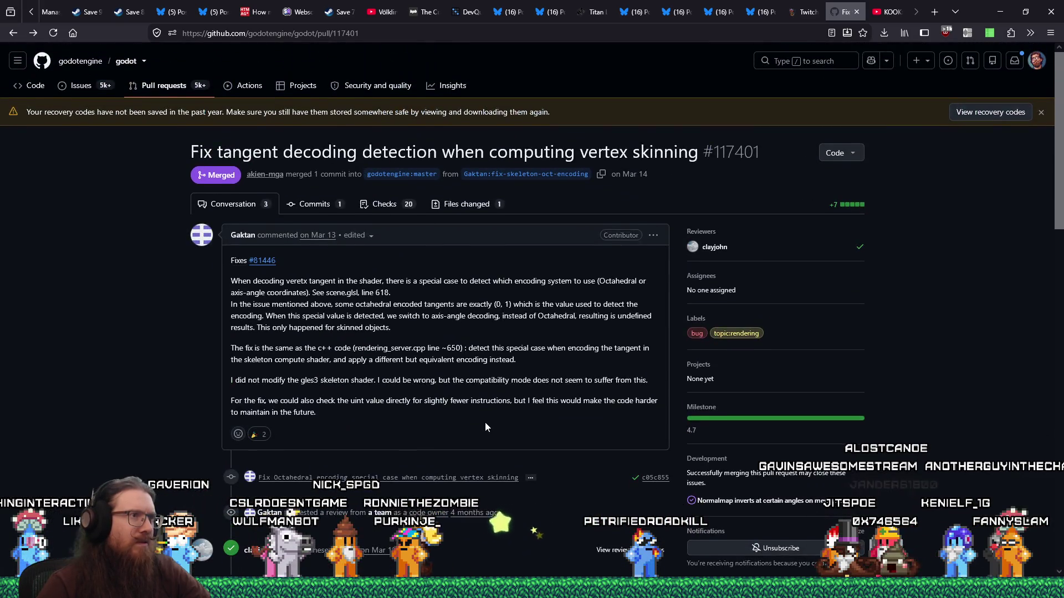
click(477, 209)
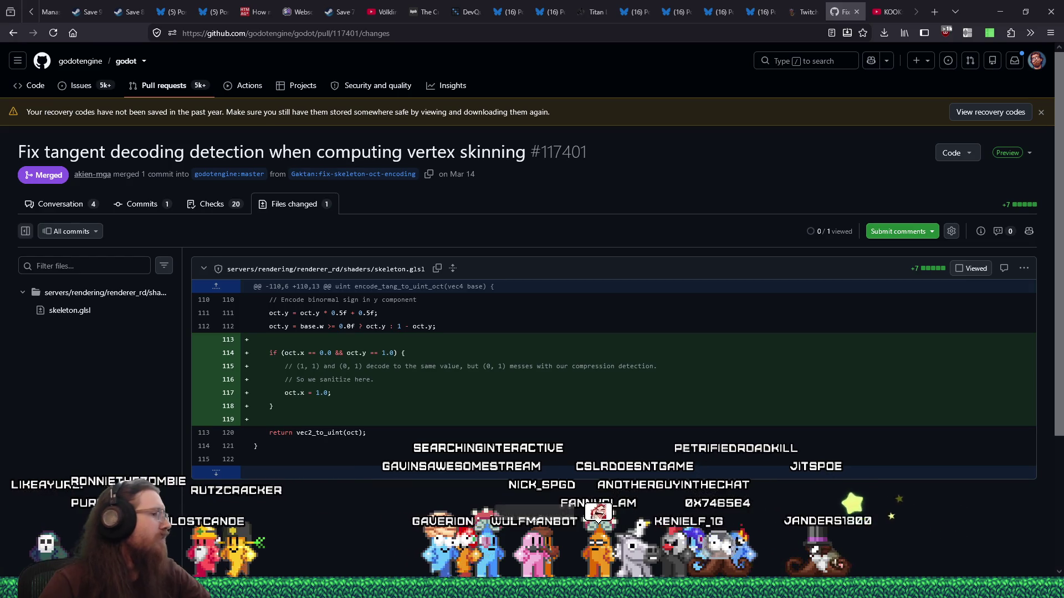
- View the skeleton.glsl diff under pull request #117401's Files changed
mouse_move(429, 587)
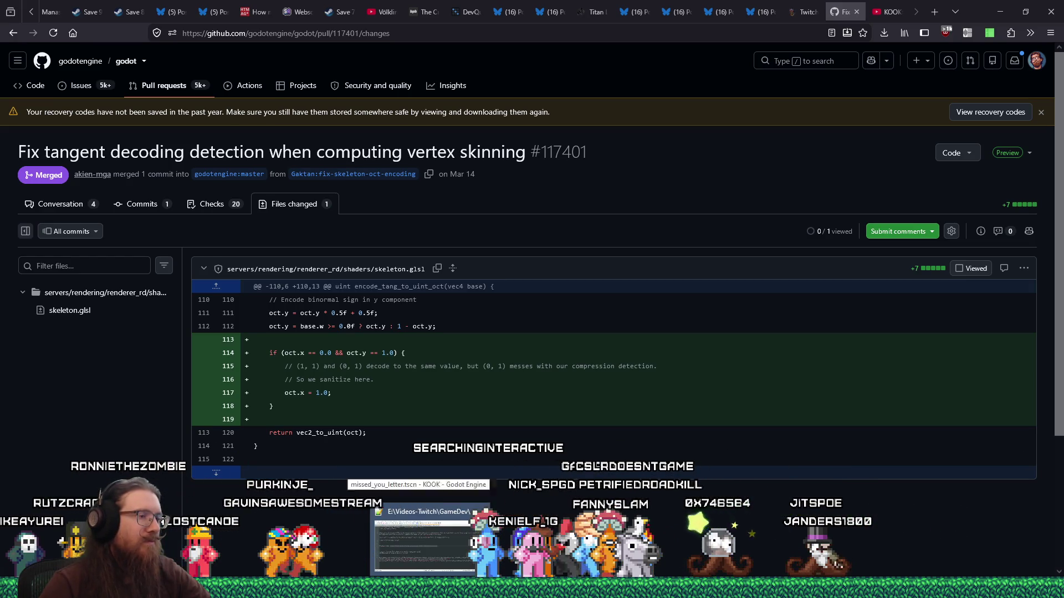